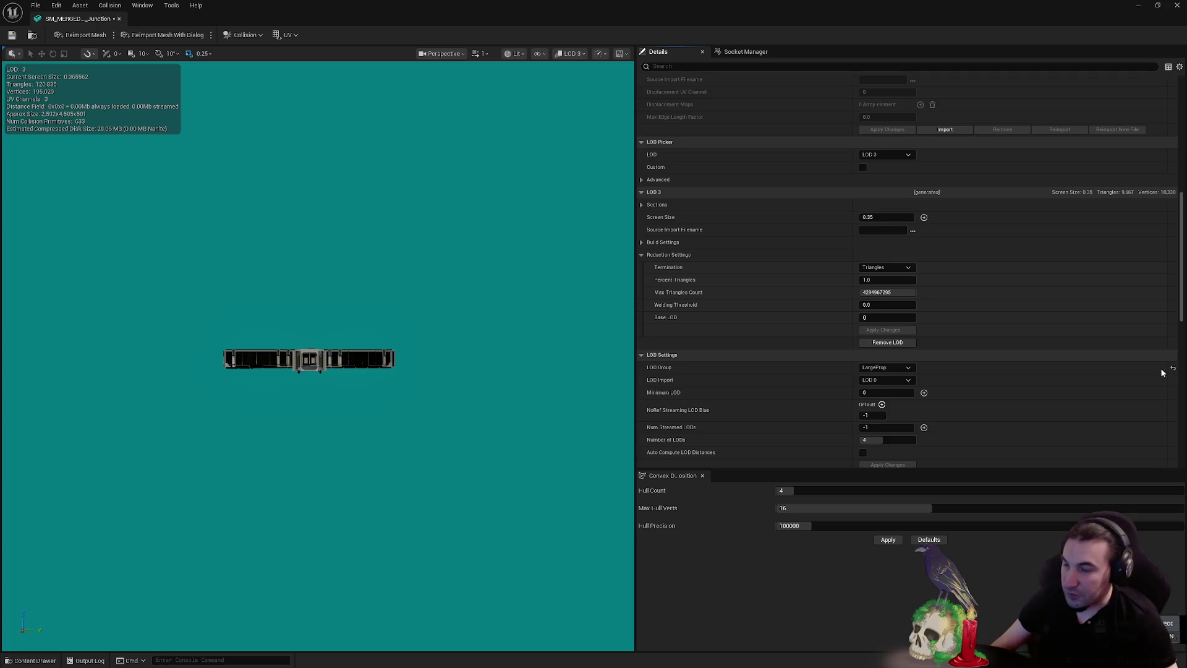
Zoom in on the SM_MERGED_AE_Junction mesh and save it with Ctrl+S
key(super)
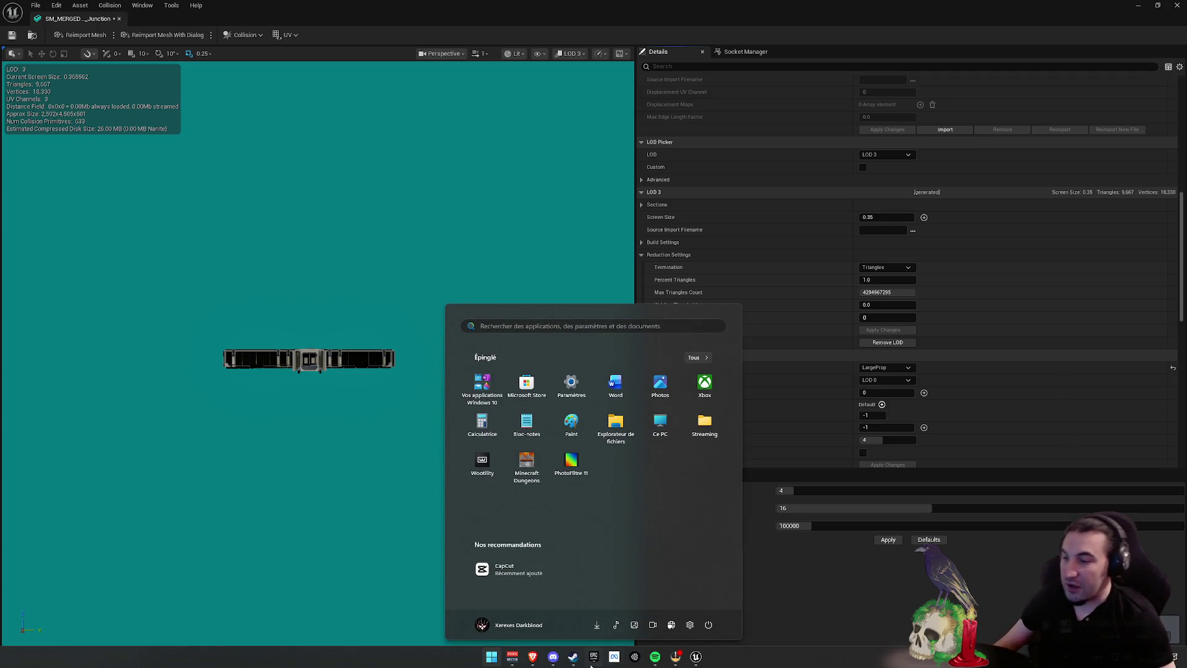
mouse_move(525, 654)
mouse_move(577, 657)
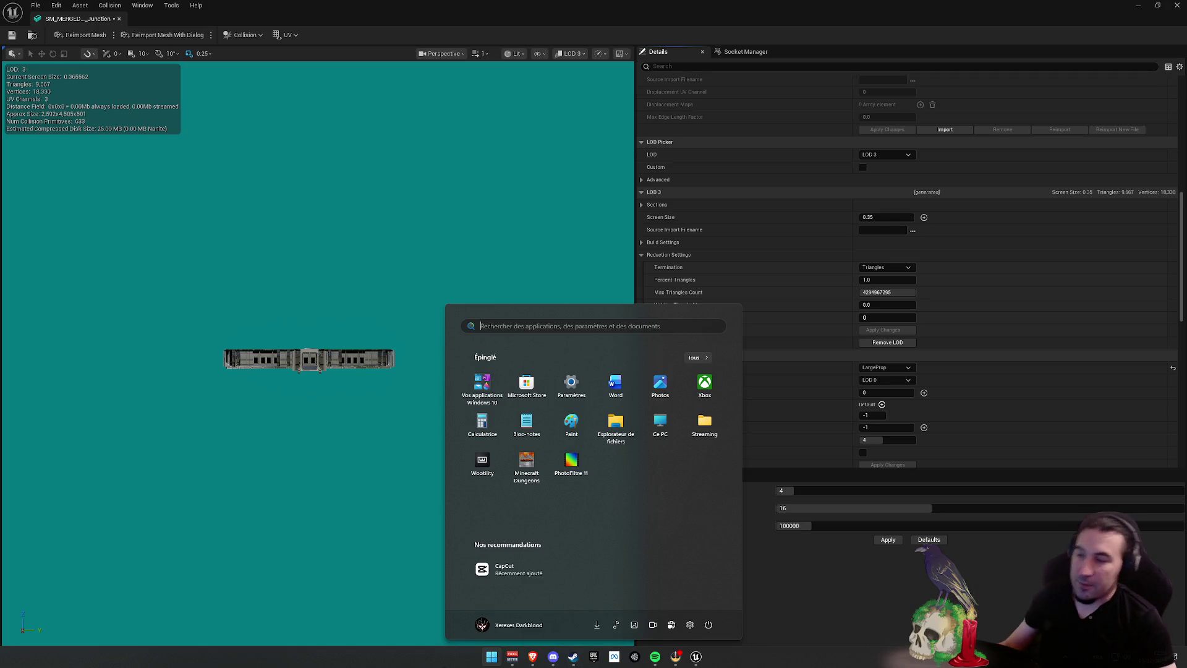
click(349, 222)
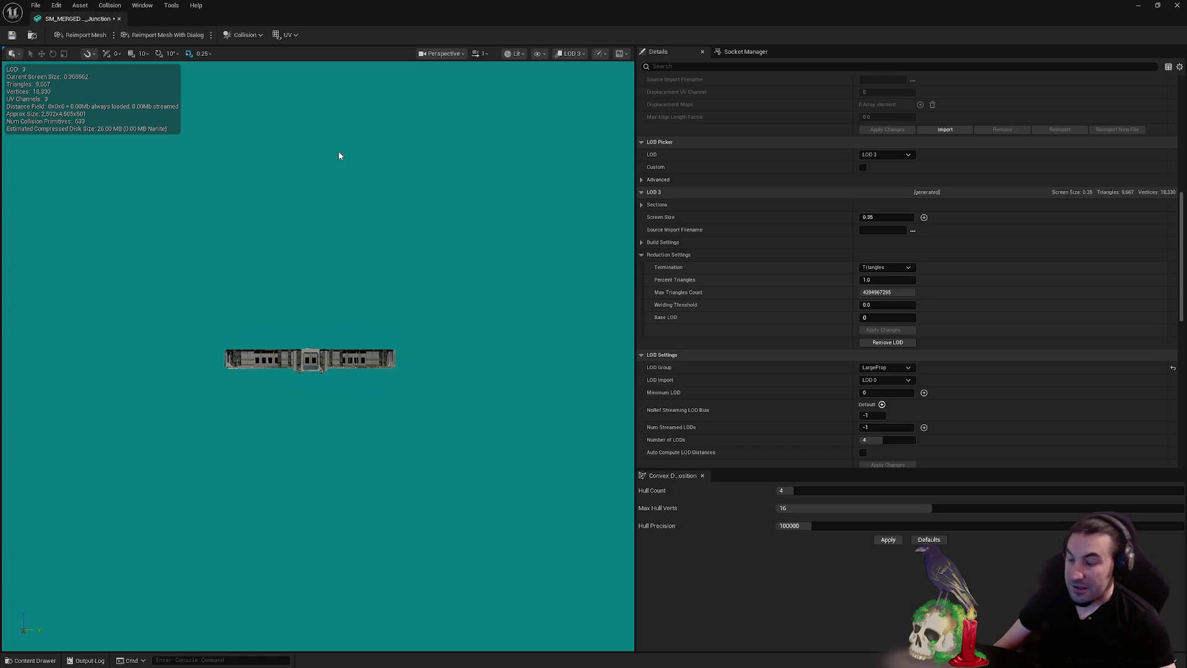
mouse_move(366, 175)
mouse_down()
mouse_move(359, 161)
mouse_move(247, 144)
mouse_up()
key(ctrl+s)
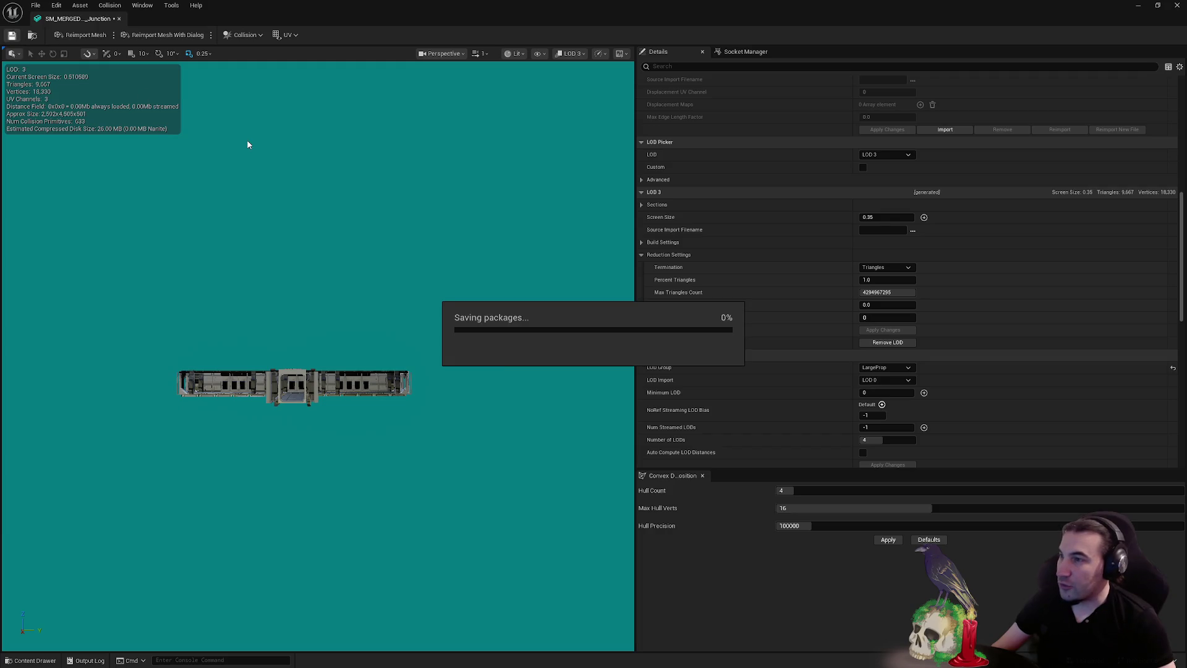
drag(519, 180, 512, 149)
scroll(1037, 280, down, 9)
scroll(1014, 279, up, 10)
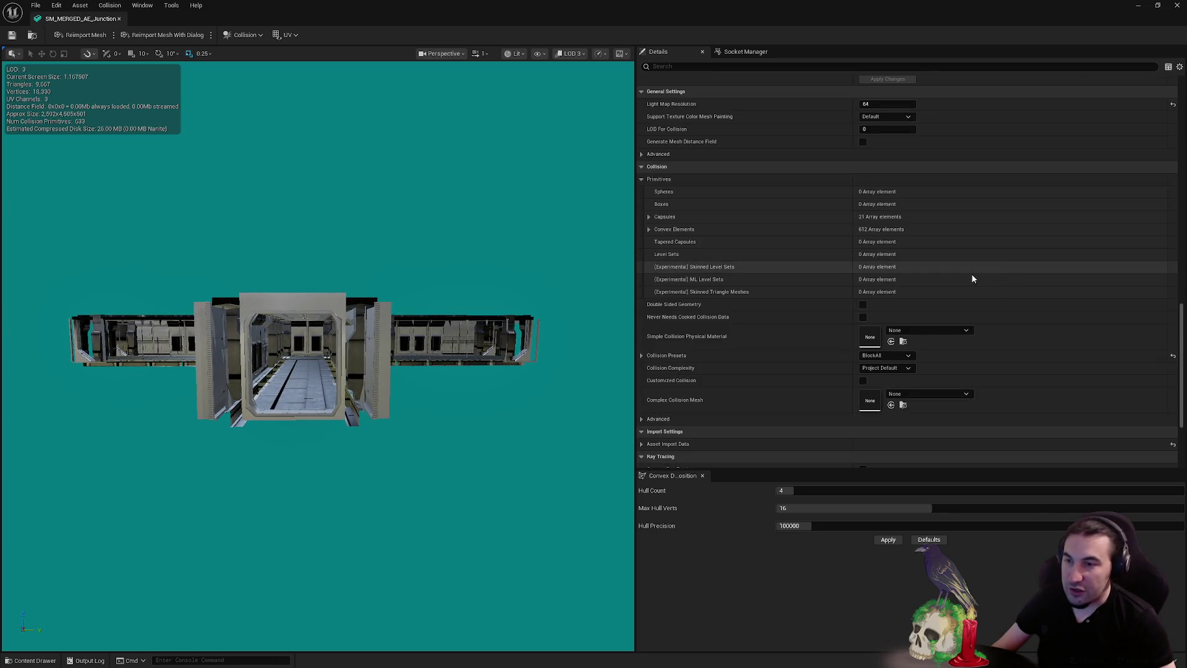
scroll(931, 282, up, 10)
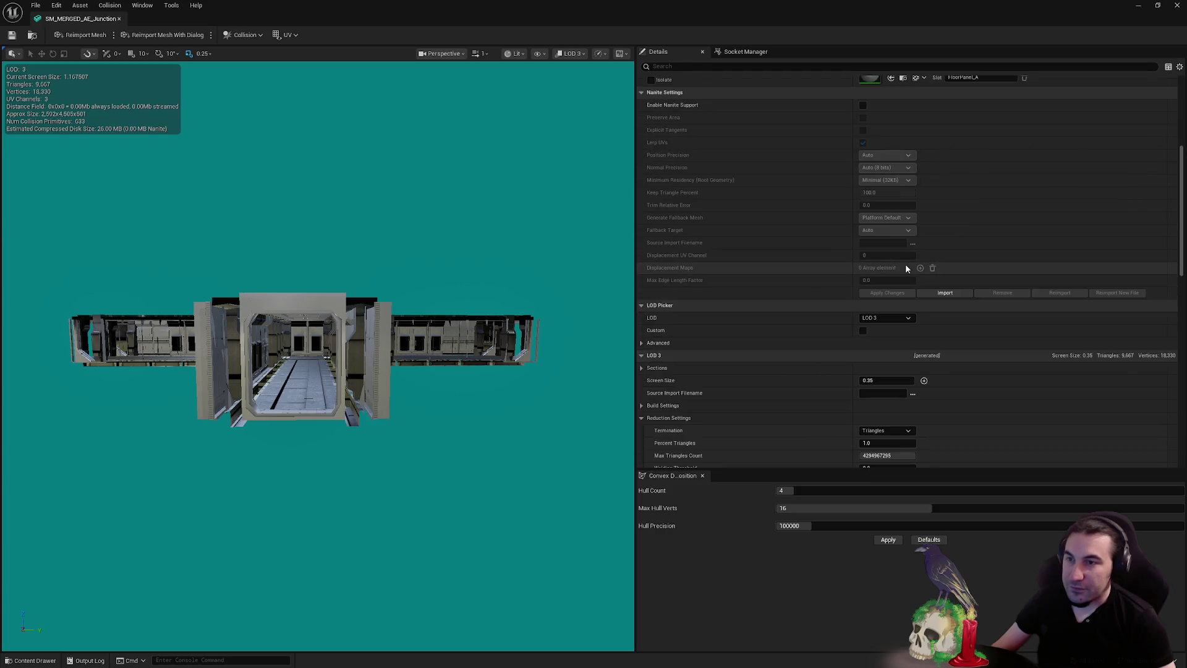
scroll(897, 284, down, 10)
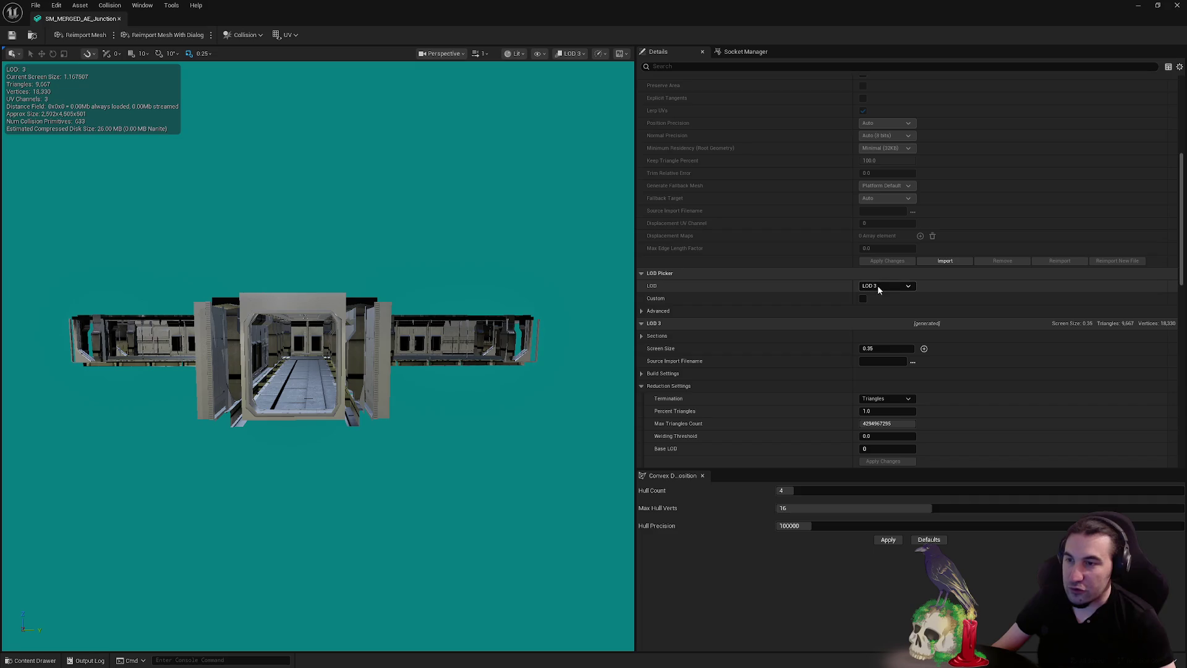
Preview the mesh at LOD Auto, save it again, and close the mesh editor
click(877, 286)
click(878, 300)
scroll(946, 361, down, 5)
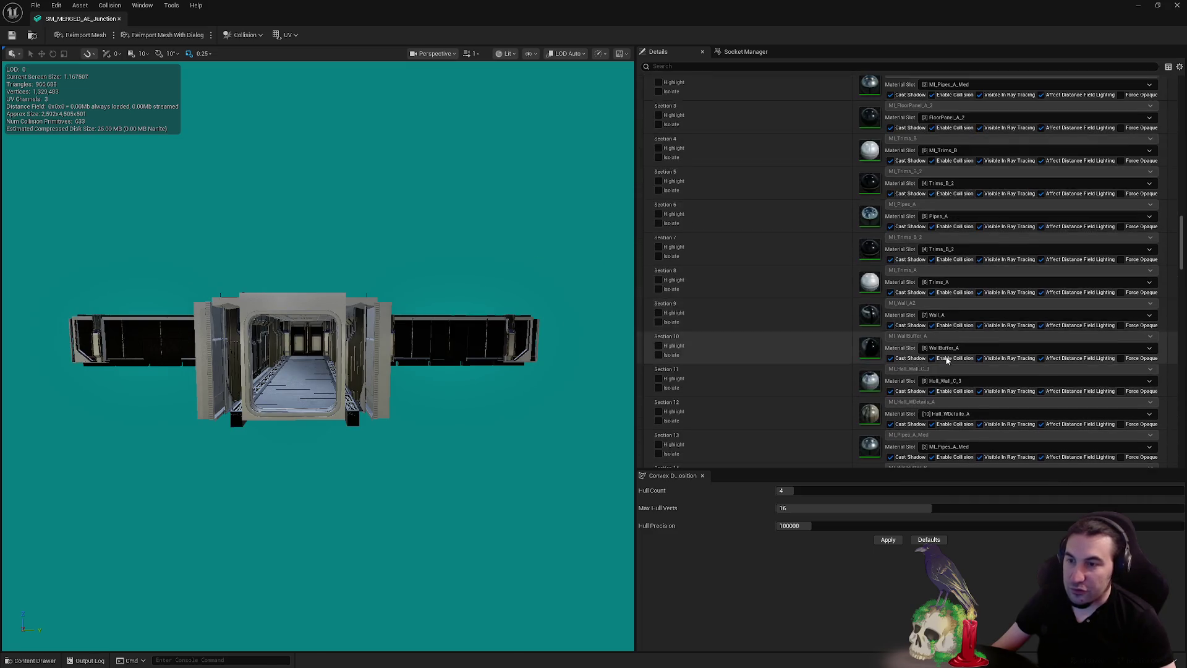
scroll(947, 361, down, 10)
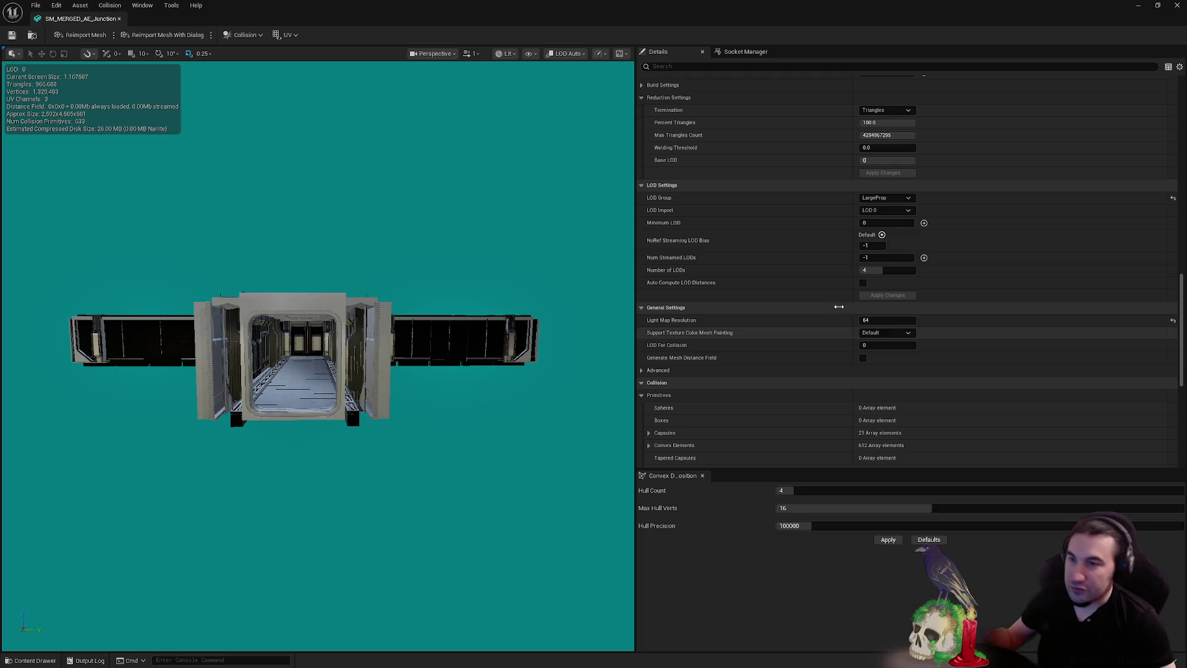
click(11, 36)
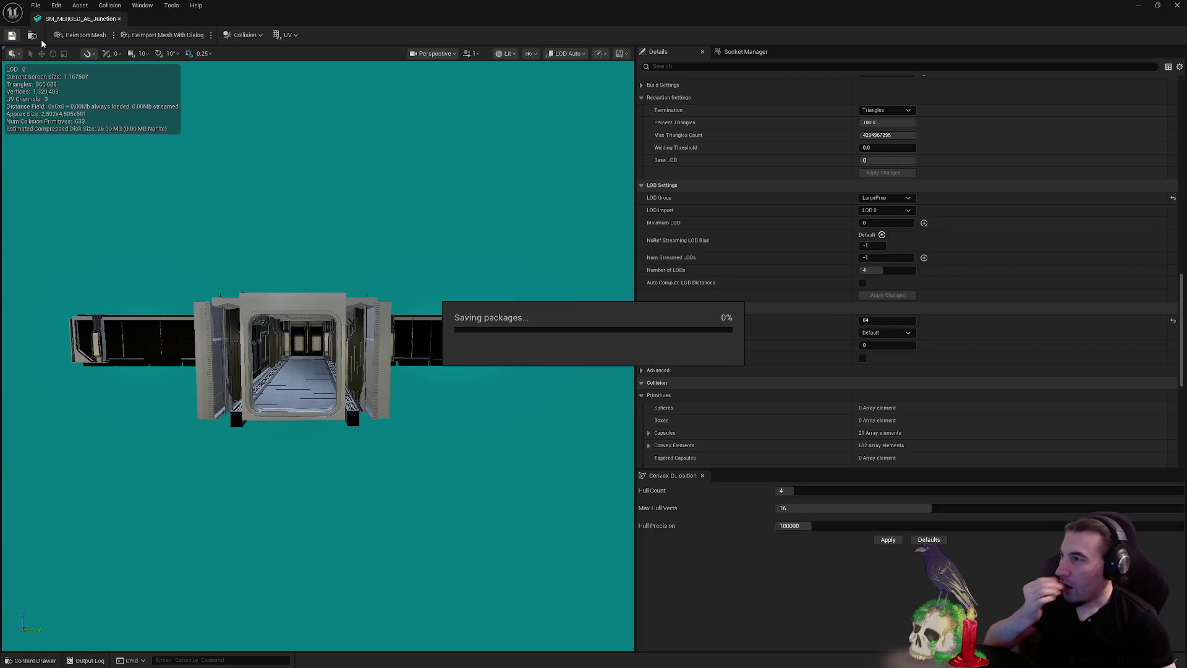
click(1177, 5)
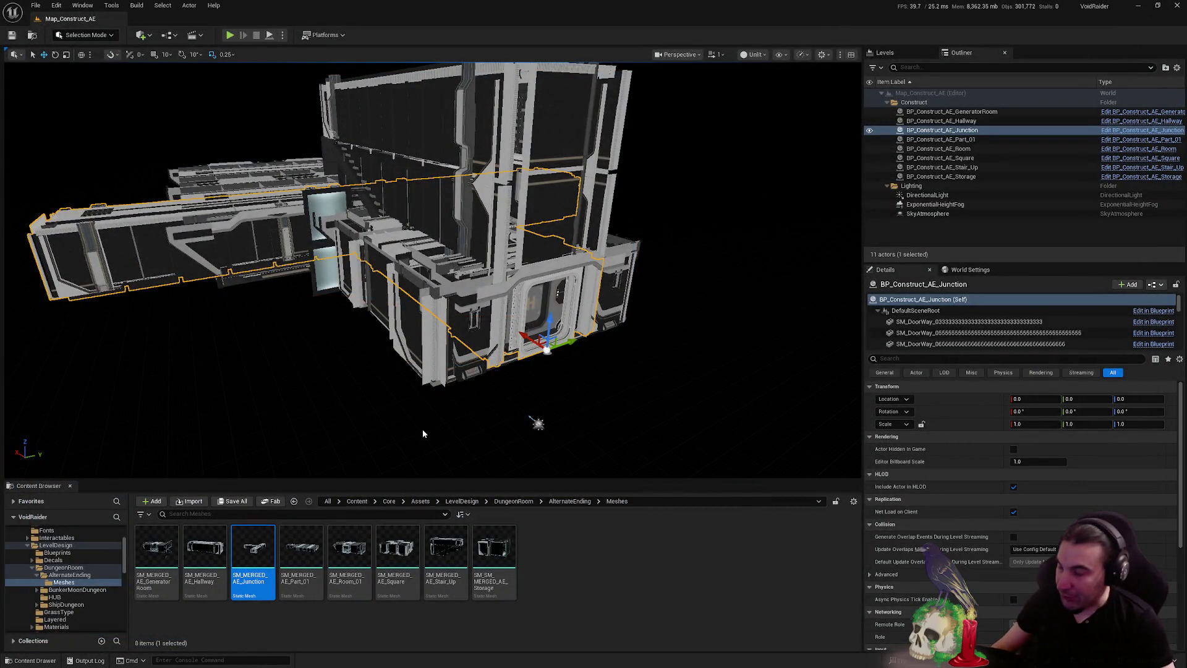
Select the BP_Construct_AE_Part_01 actor in the Outliner
key(super)
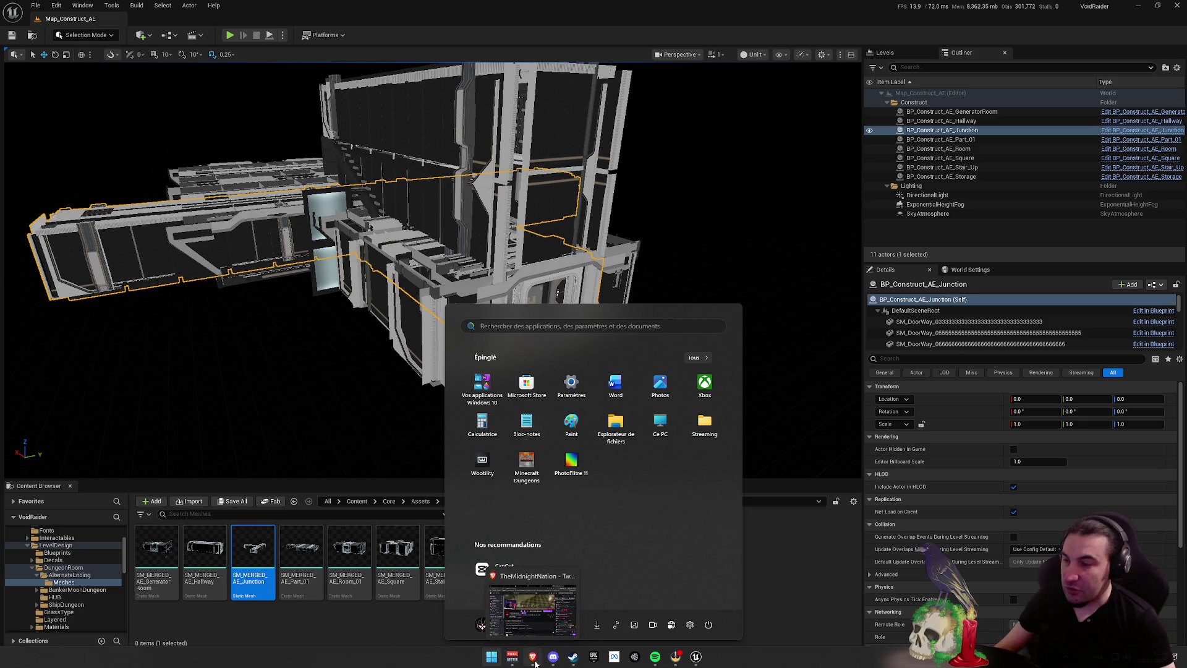
key(Escape)
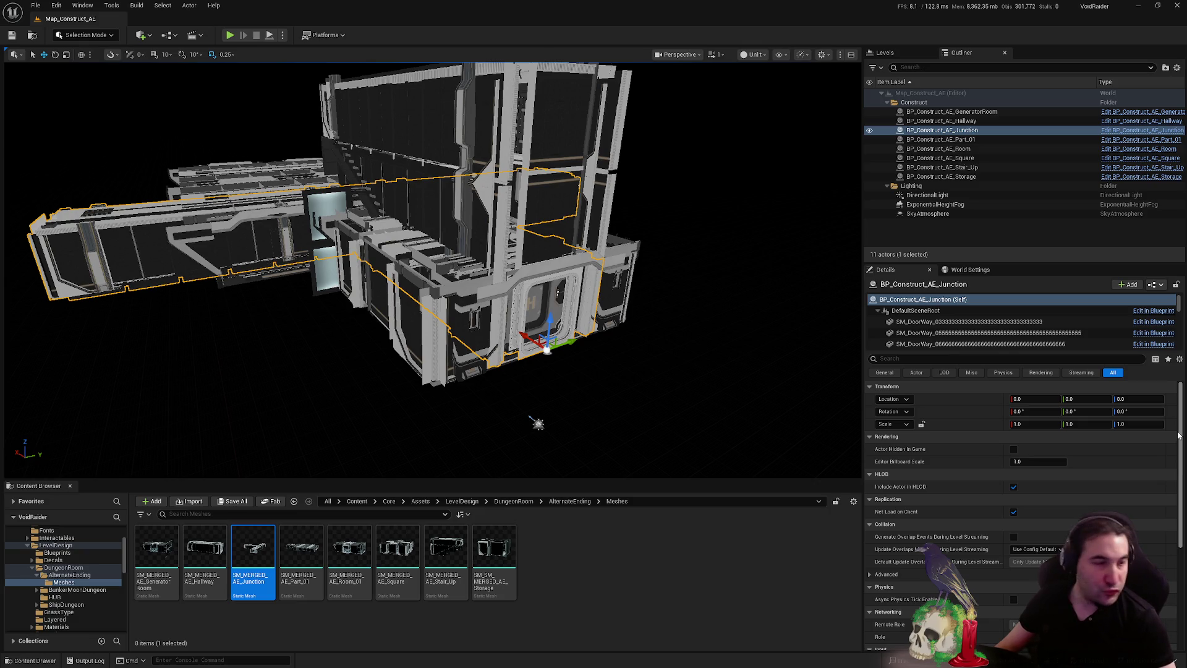
click(491, 663)
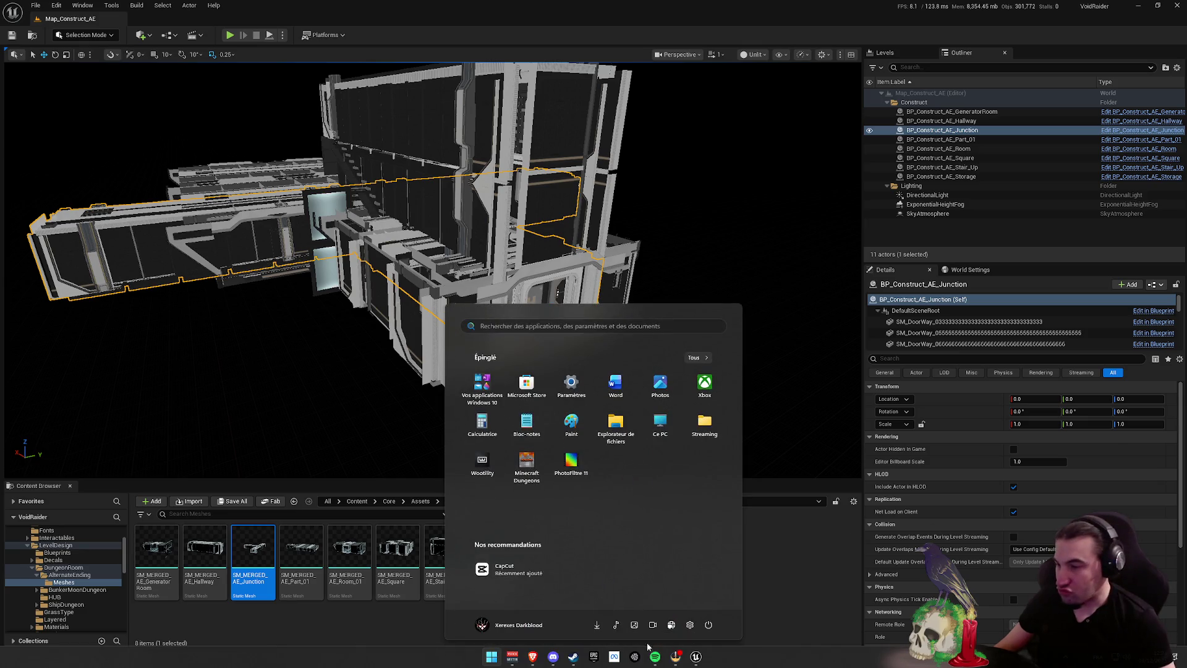
click(564, 661)
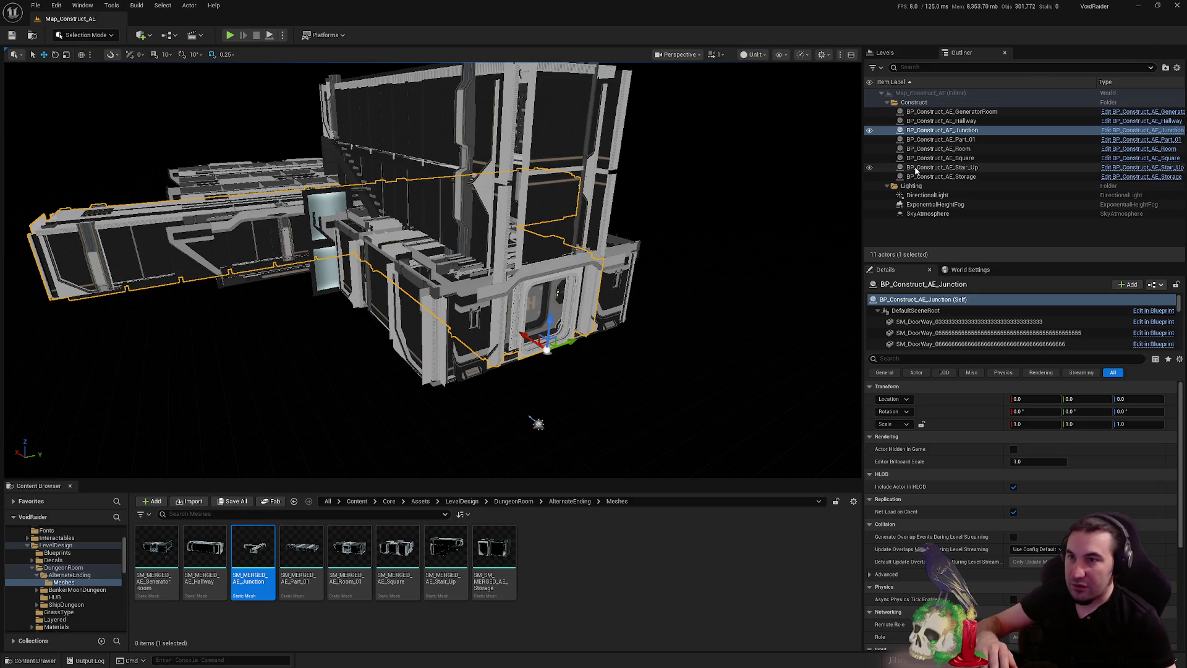
click(960, 131)
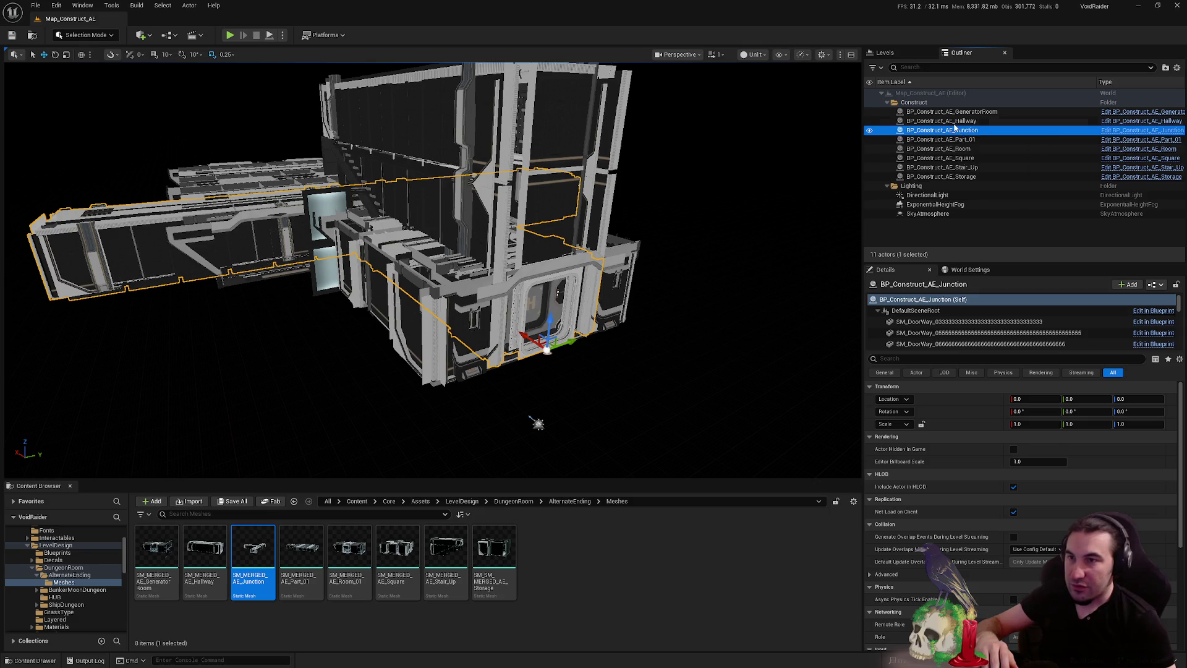
key(Up)
key(Down)
key(Down)
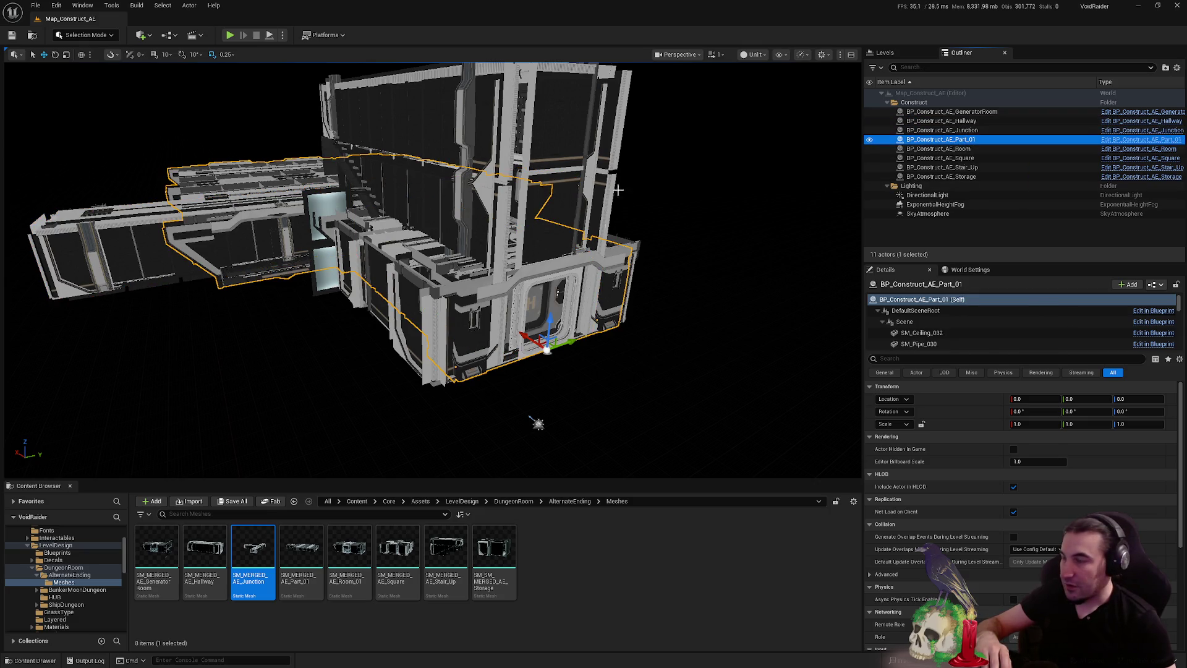
Start a Merge Actors merge on the selected Part_01 actor
click(112, 6)
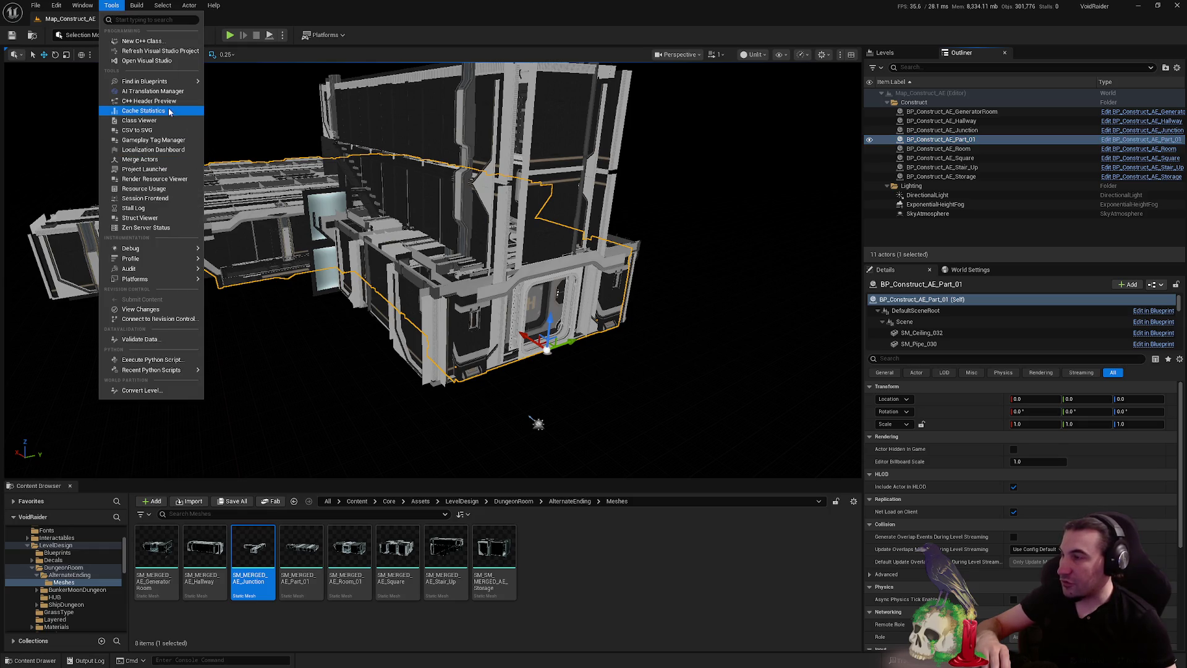
click(140, 160)
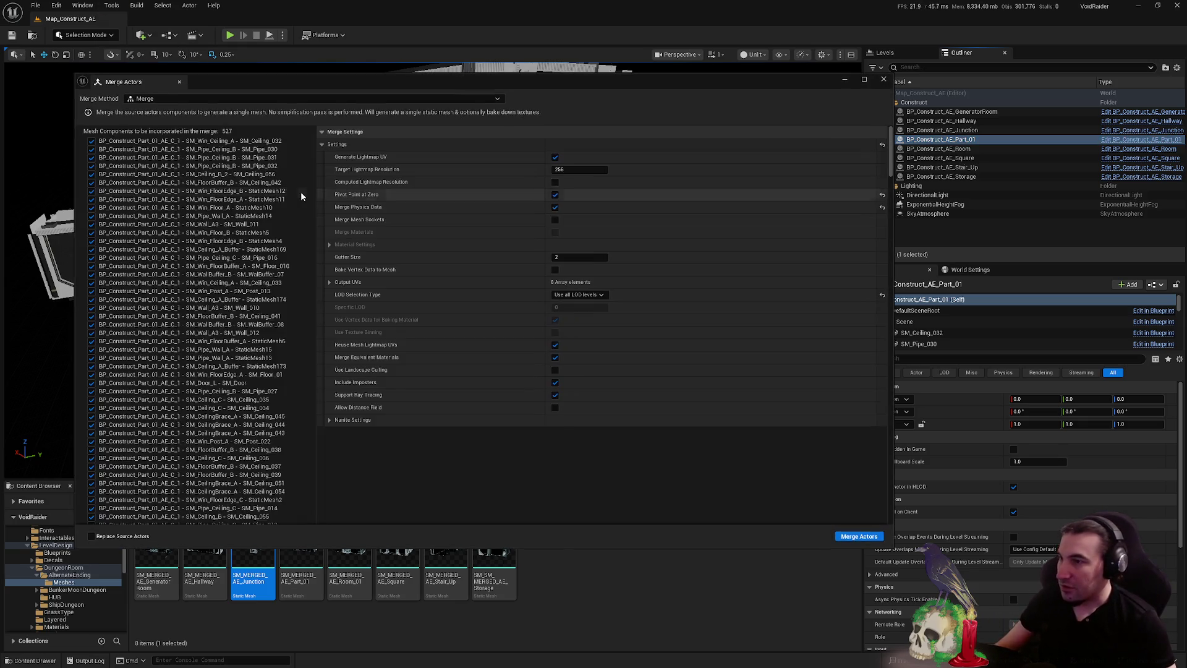
click(849, 538)
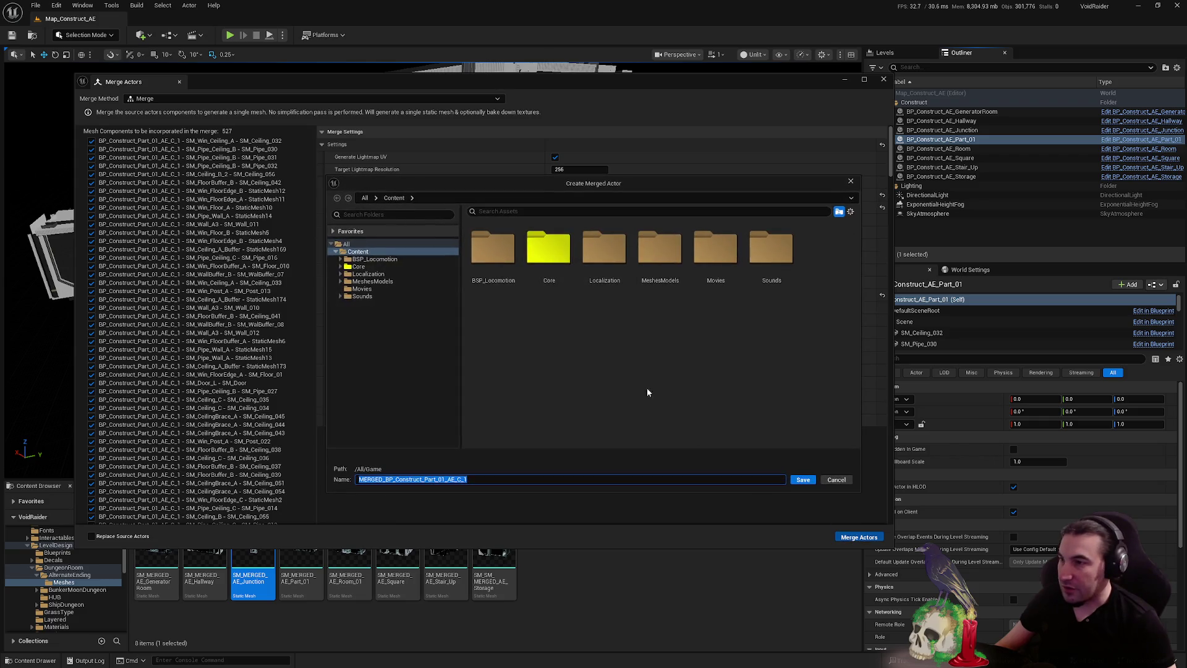
Save the merge as SM_MERGED_AE_Part_01 in Core/Assets/LevelDesign/DungeonRoom/AlternateEnding/Meshes
double_click(544, 247)
double_click(492, 269)
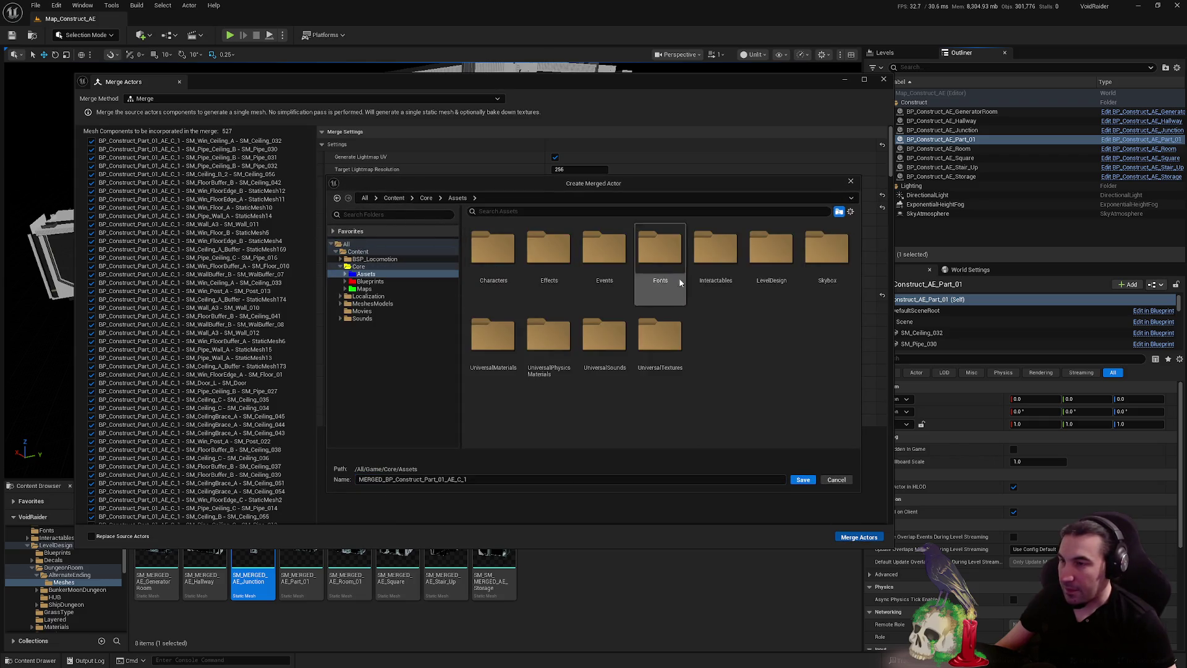
double_click(771, 247)
double_click(590, 280)
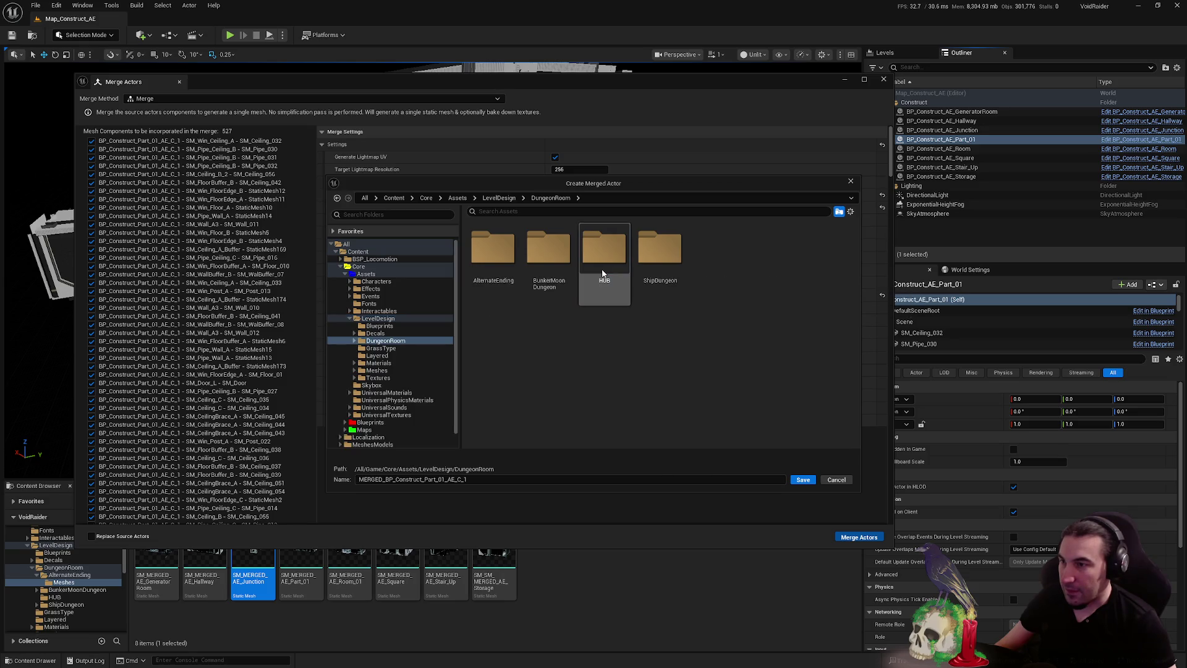
double_click(492, 262)
double_click(493, 261)
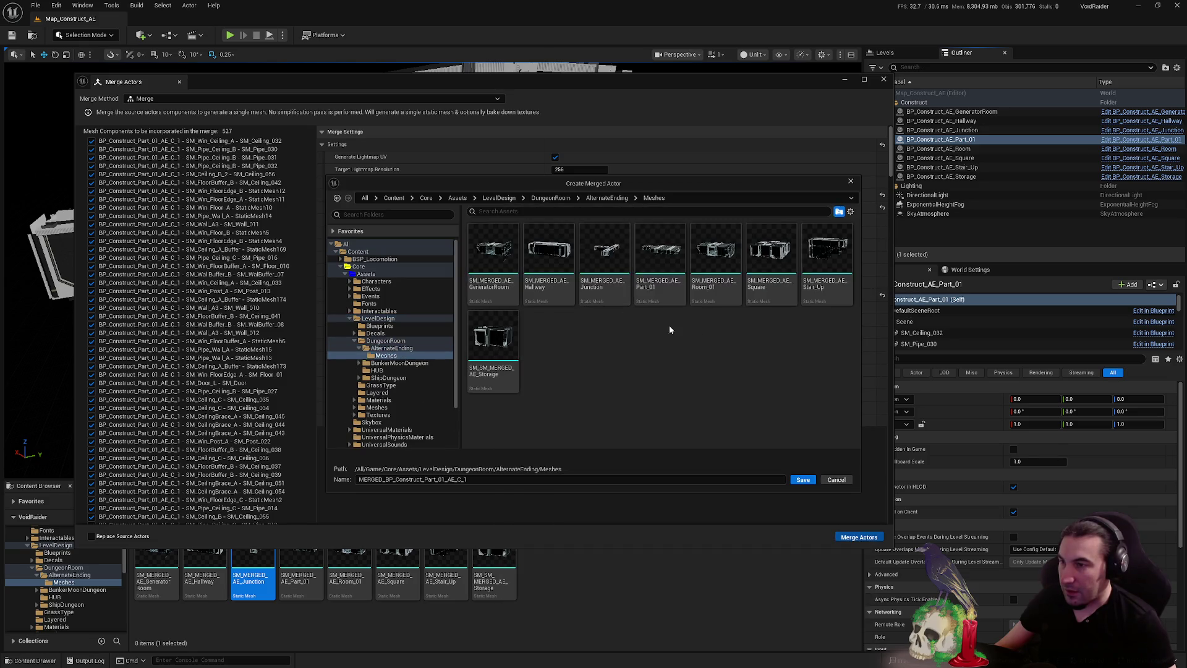
click(660, 265)
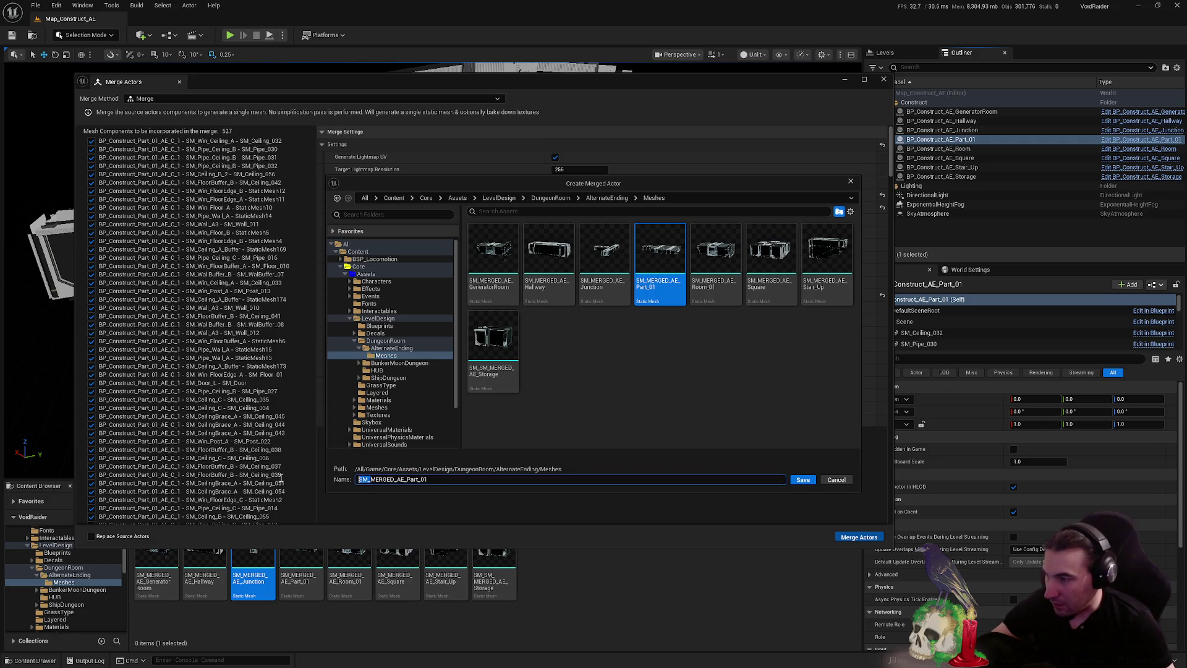
click(803, 480)
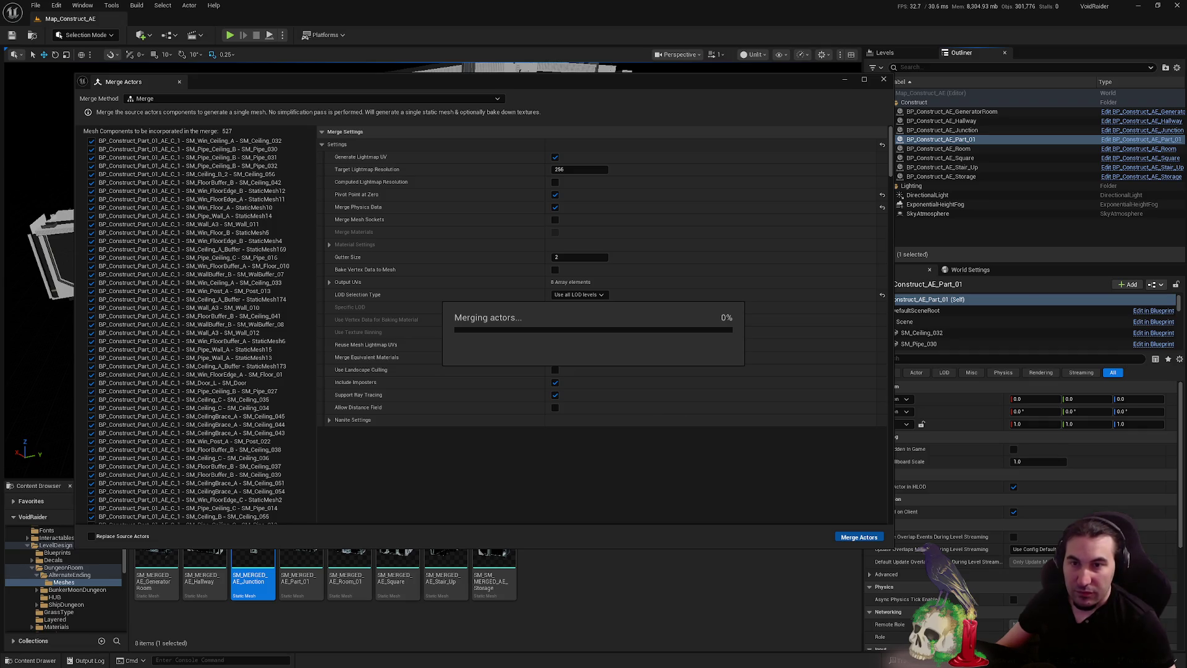
Close the Merge Actors window after merging and save SM_MERGED_AE_Part_01 via Save Selected
key(super)
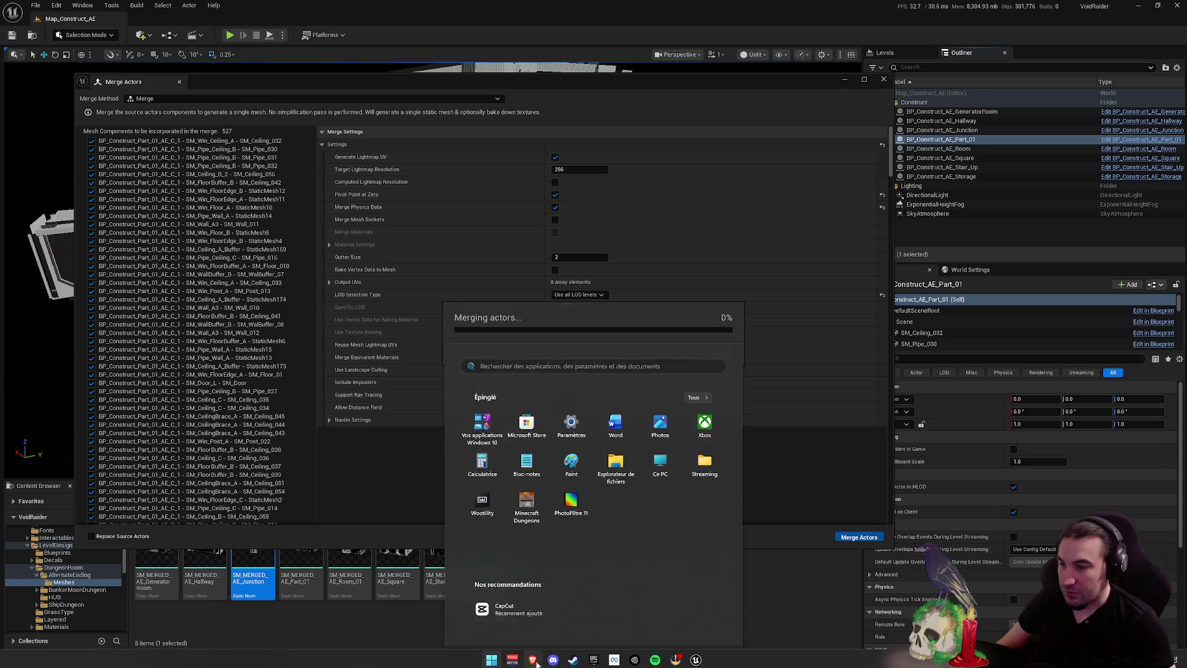
key(super)
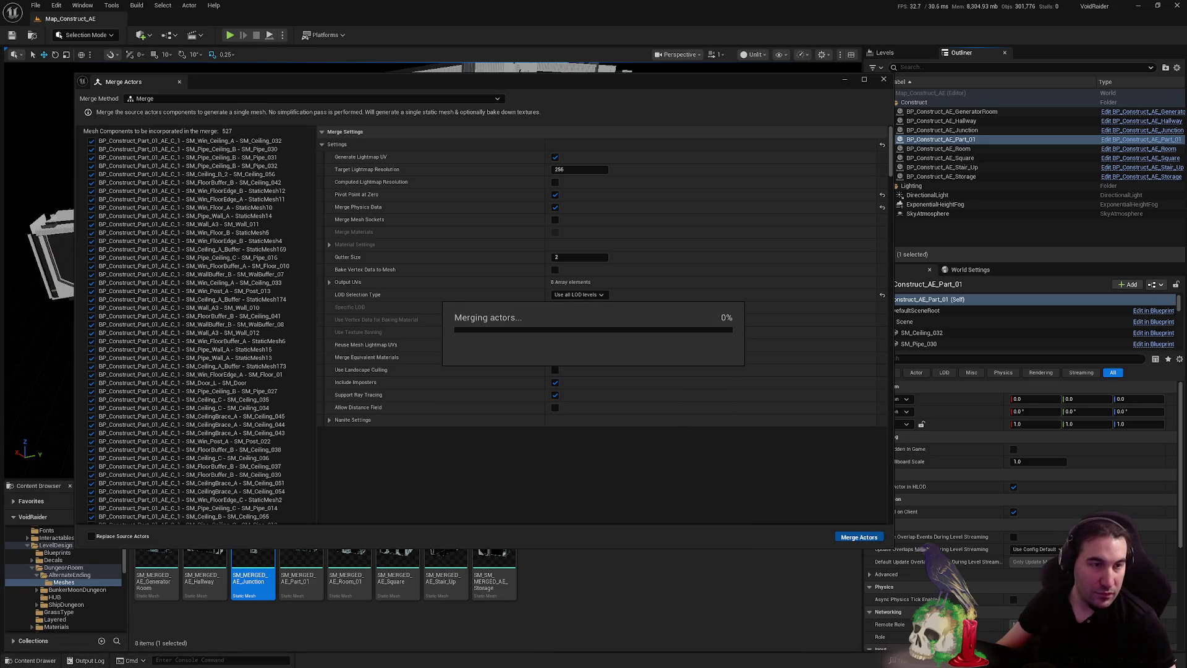
key(super)
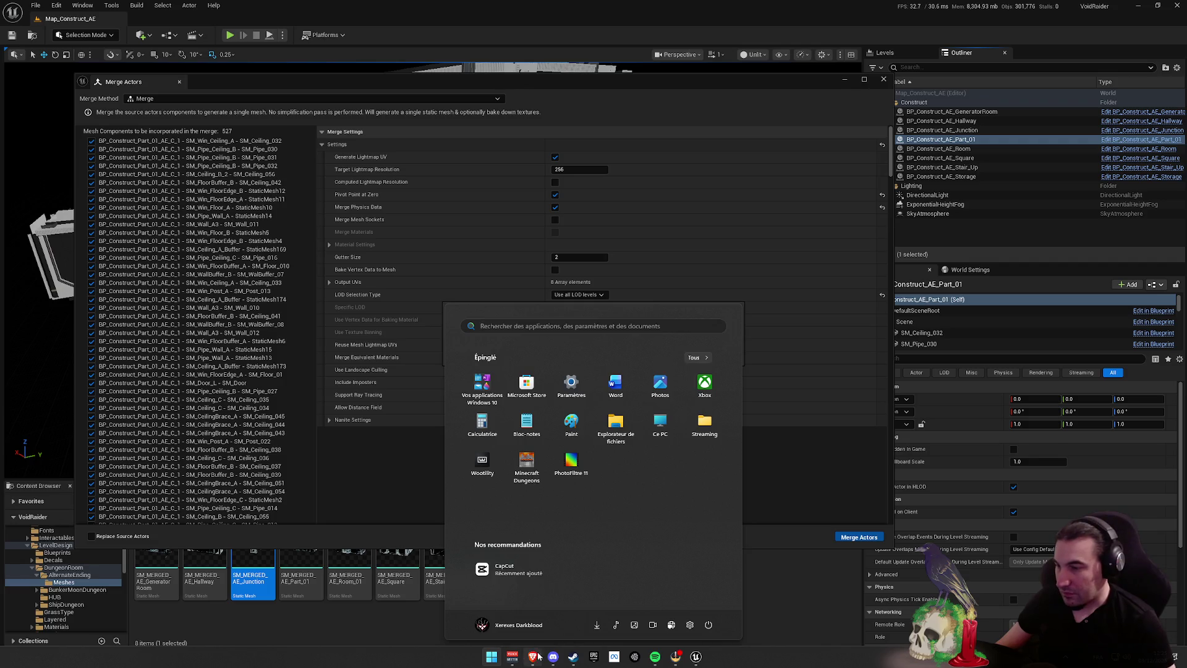
key(super)
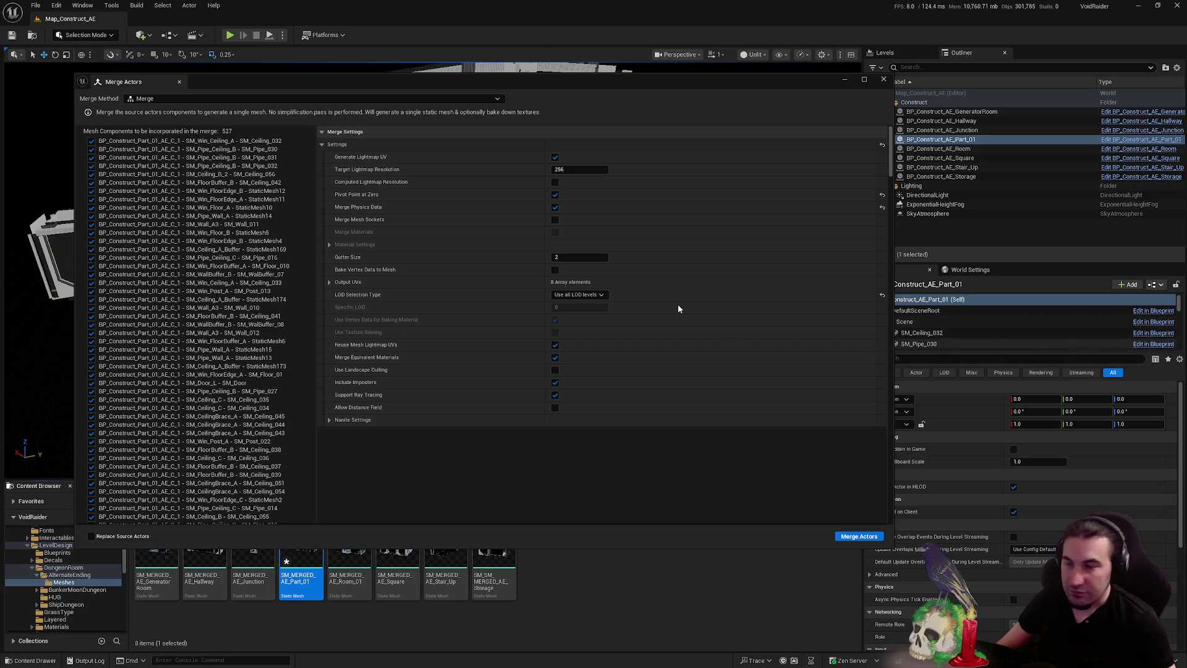
click(883, 81)
key(ctrl+shift+s)
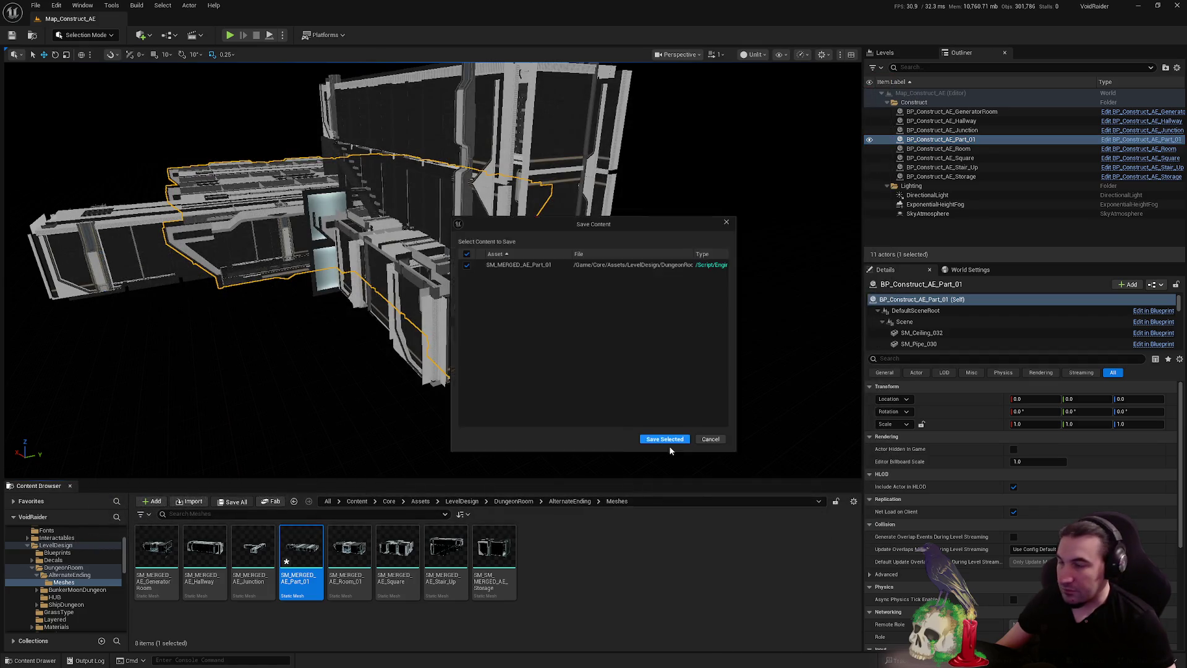
click(673, 444)
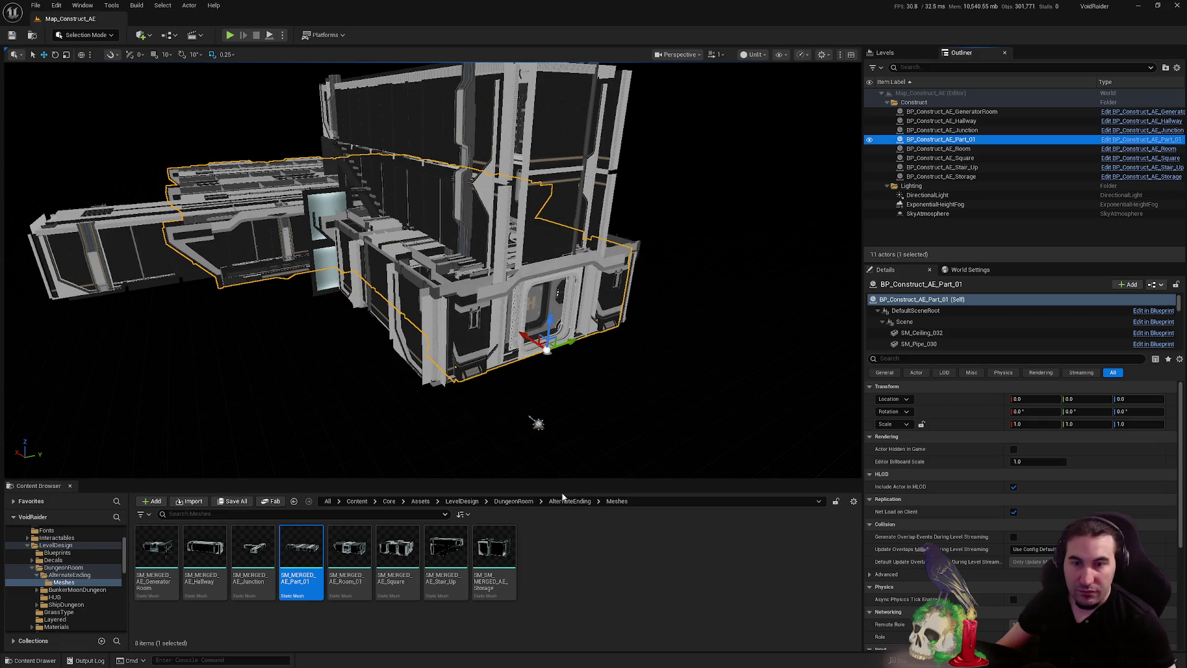
Open SM_MERGED_AE_Part_01 and toggle collision on Section 3 and the Wall_A section
double_click(304, 564)
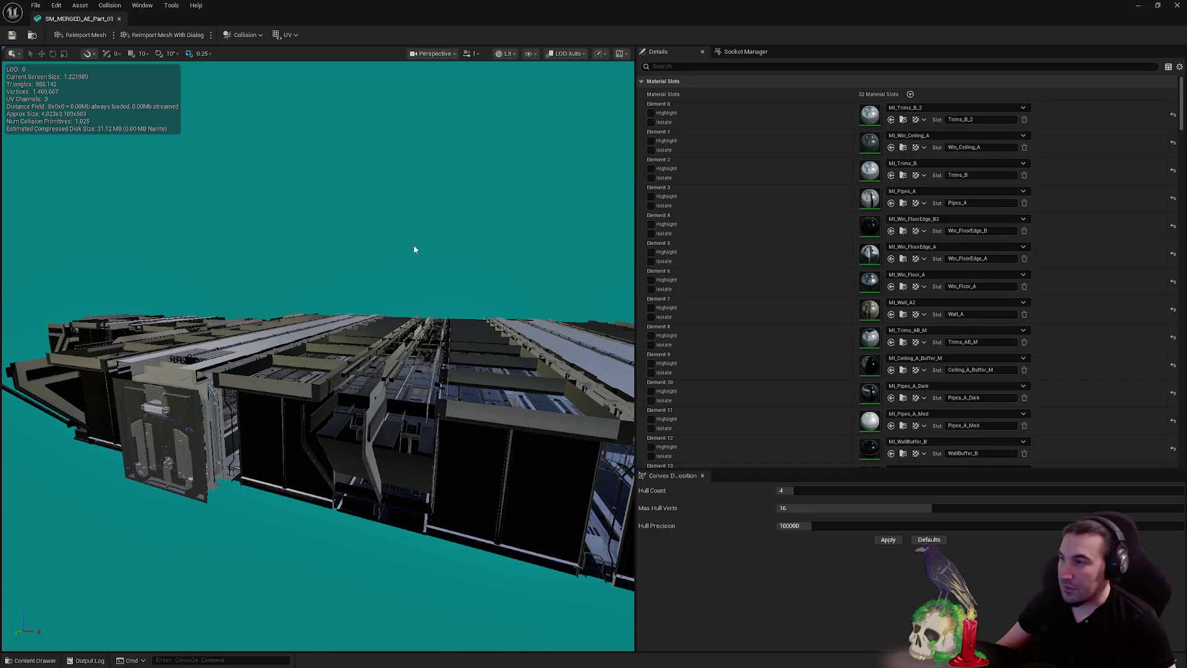
scroll(759, 195, down, 15)
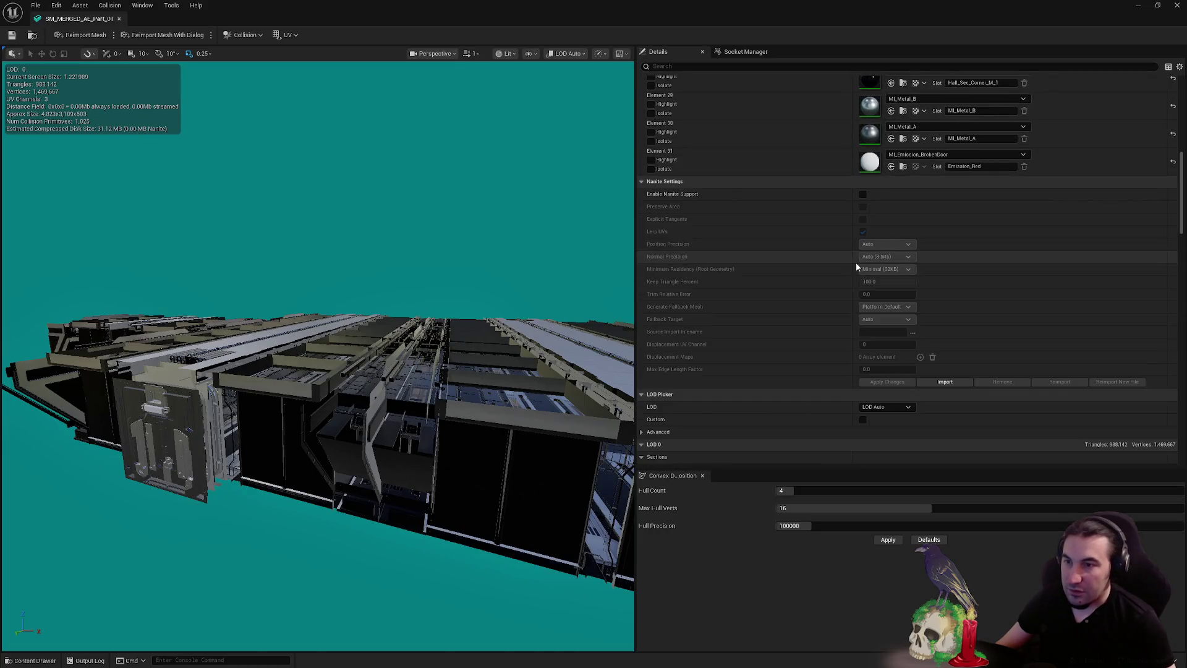
scroll(873, 267, down, 3)
click(932, 336)
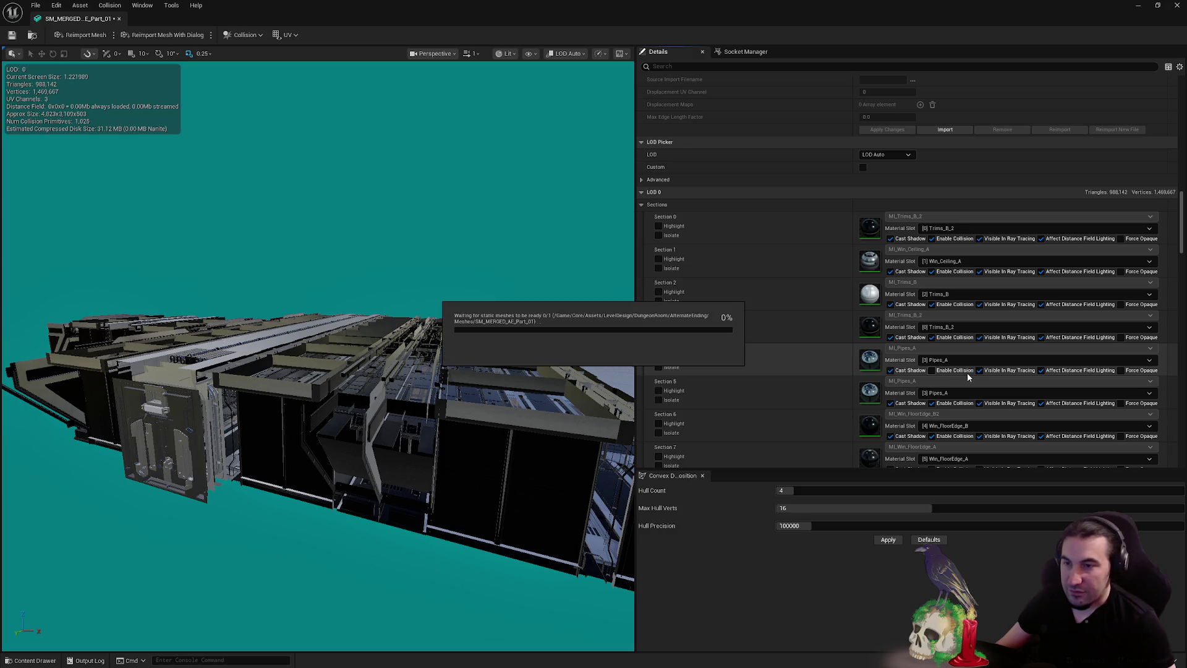
scroll(972, 247, down, 3)
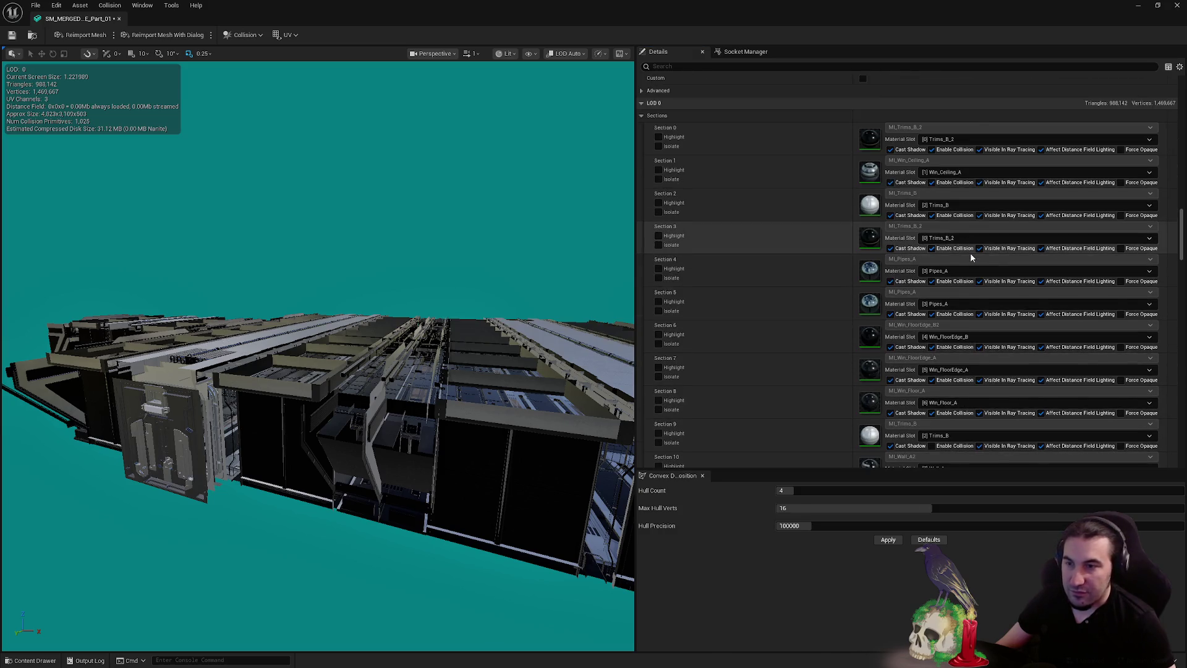
scroll(965, 266, down, 3)
click(932, 365)
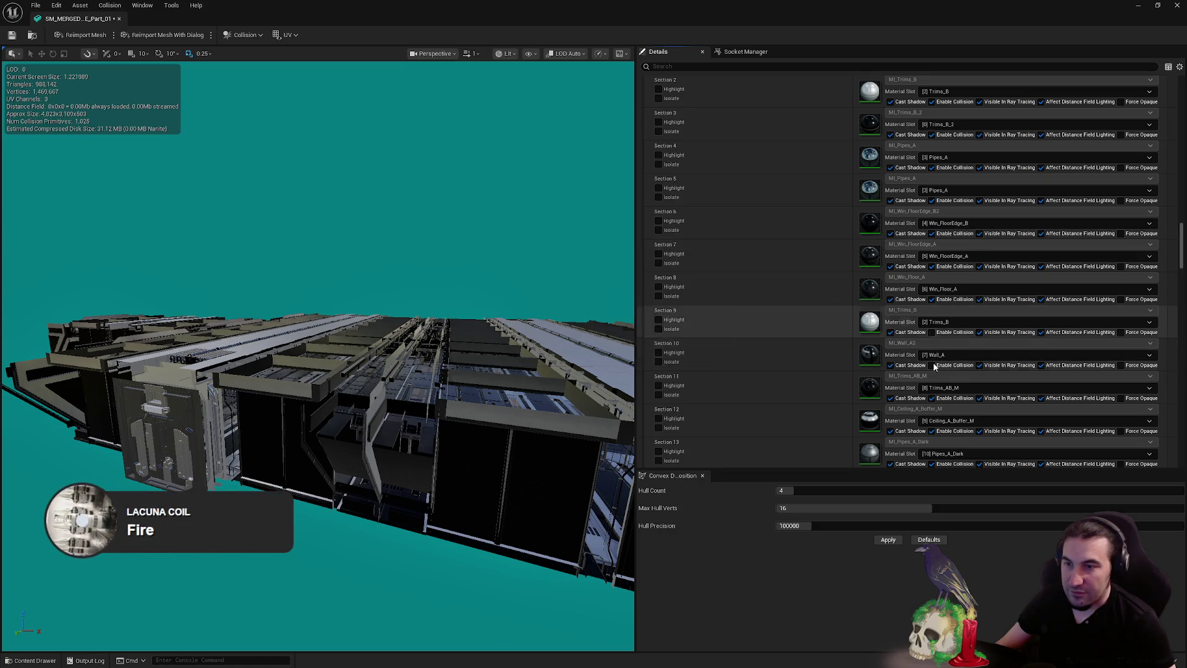
Enable collision on Sections 9, 14, 15 and 36
click(932, 332)
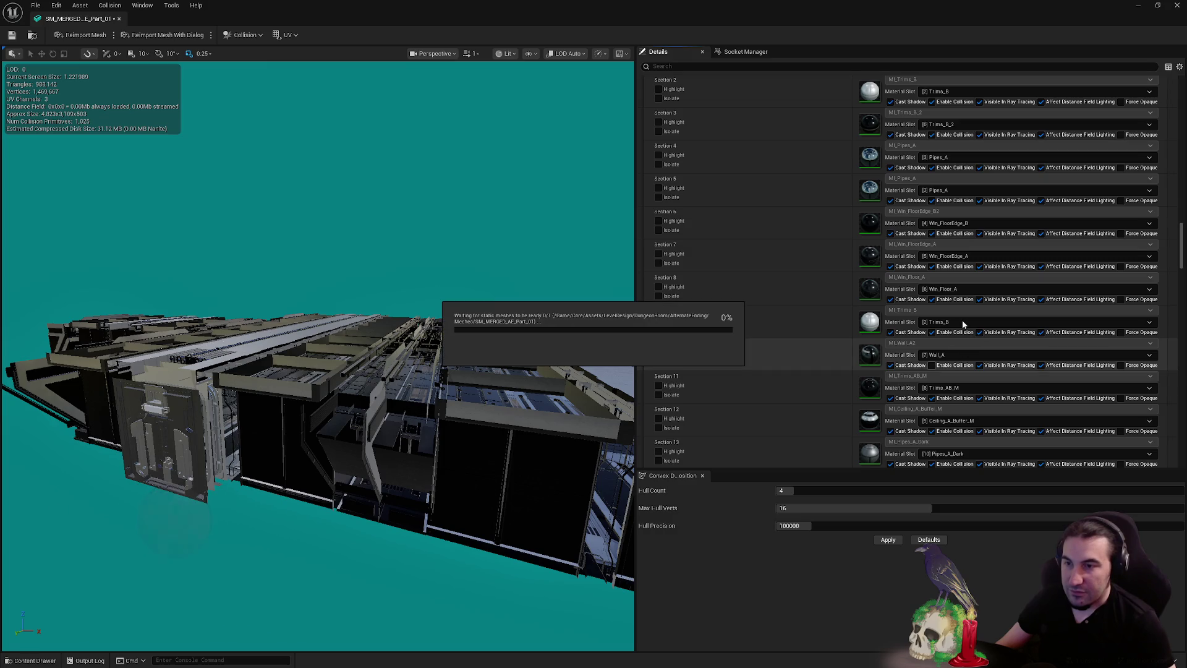
scroll(961, 323, down, 4)
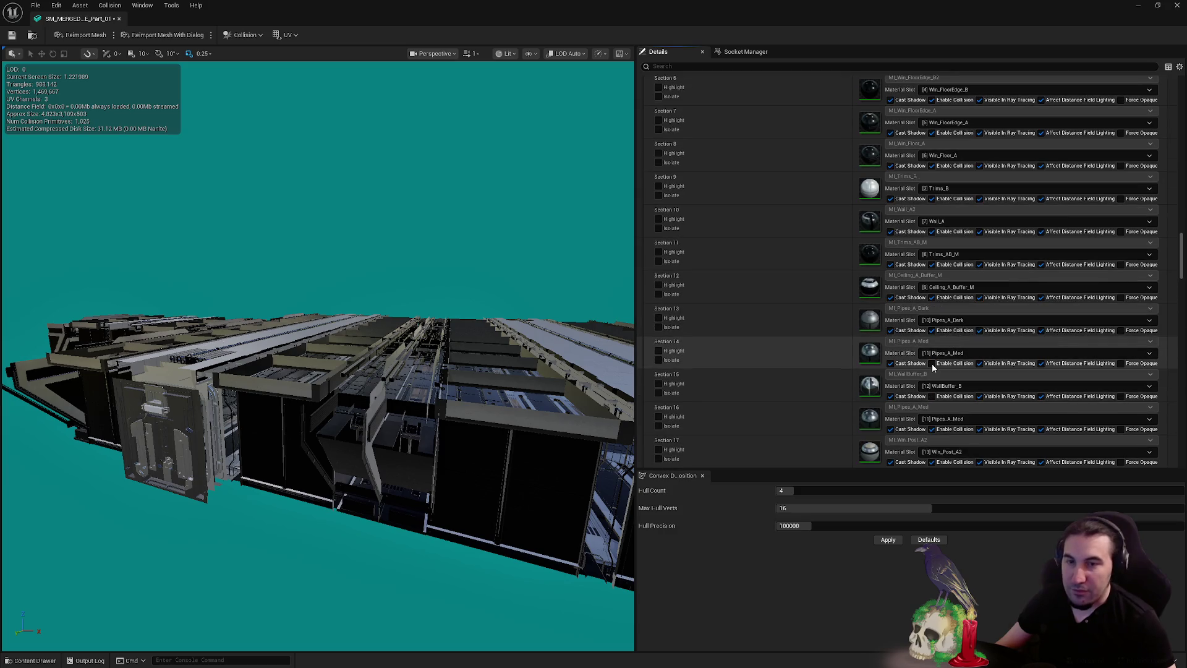
click(933, 363)
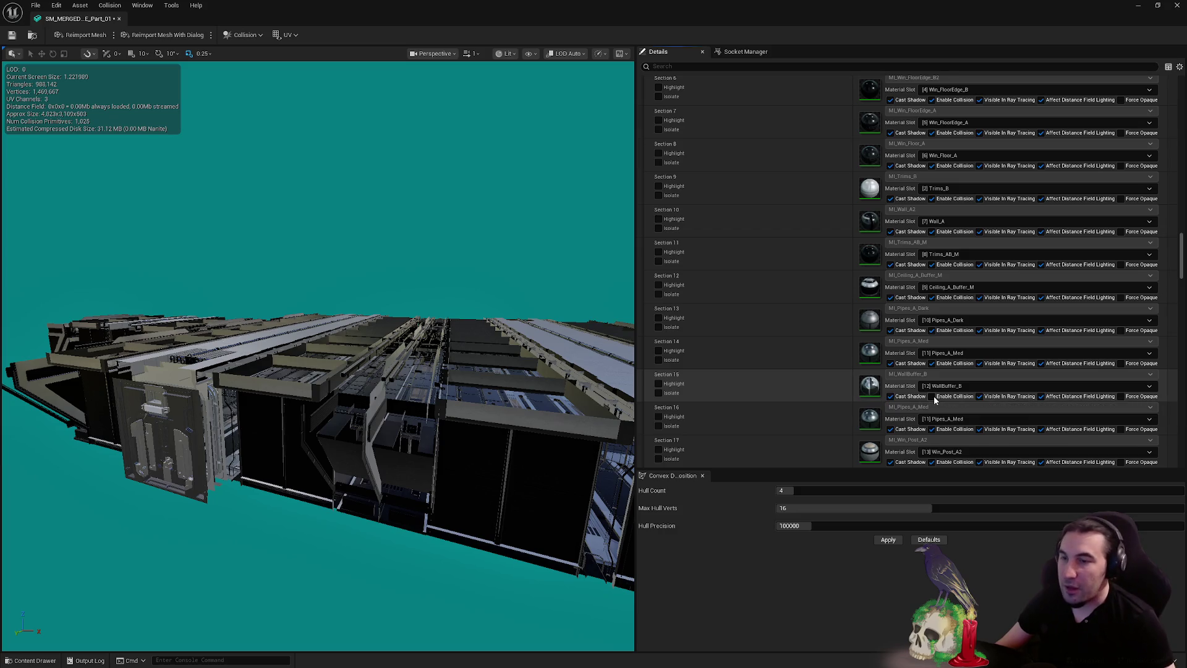
click(933, 396)
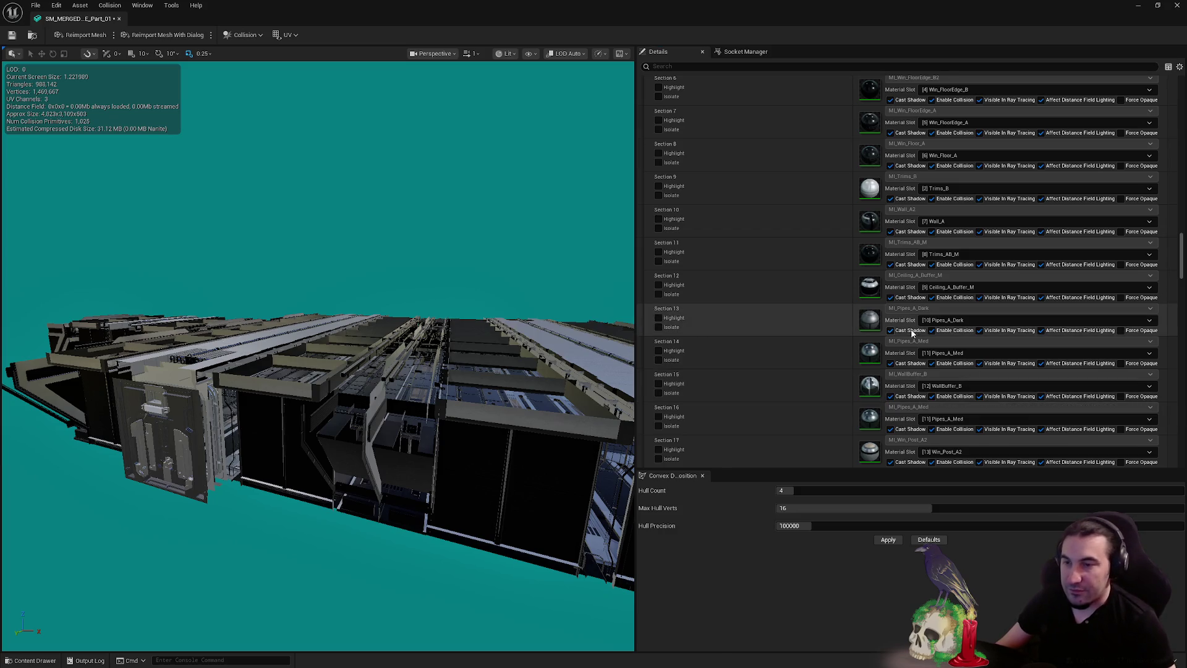
scroll(913, 340, down, 8)
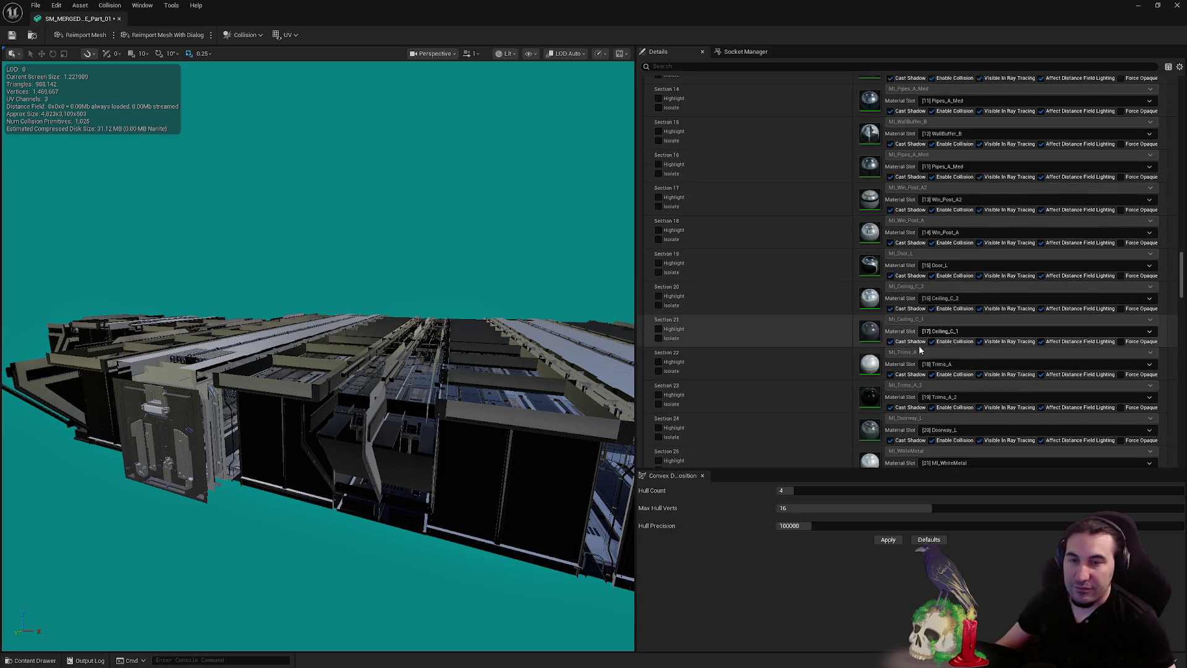
scroll(919, 346, down, 12)
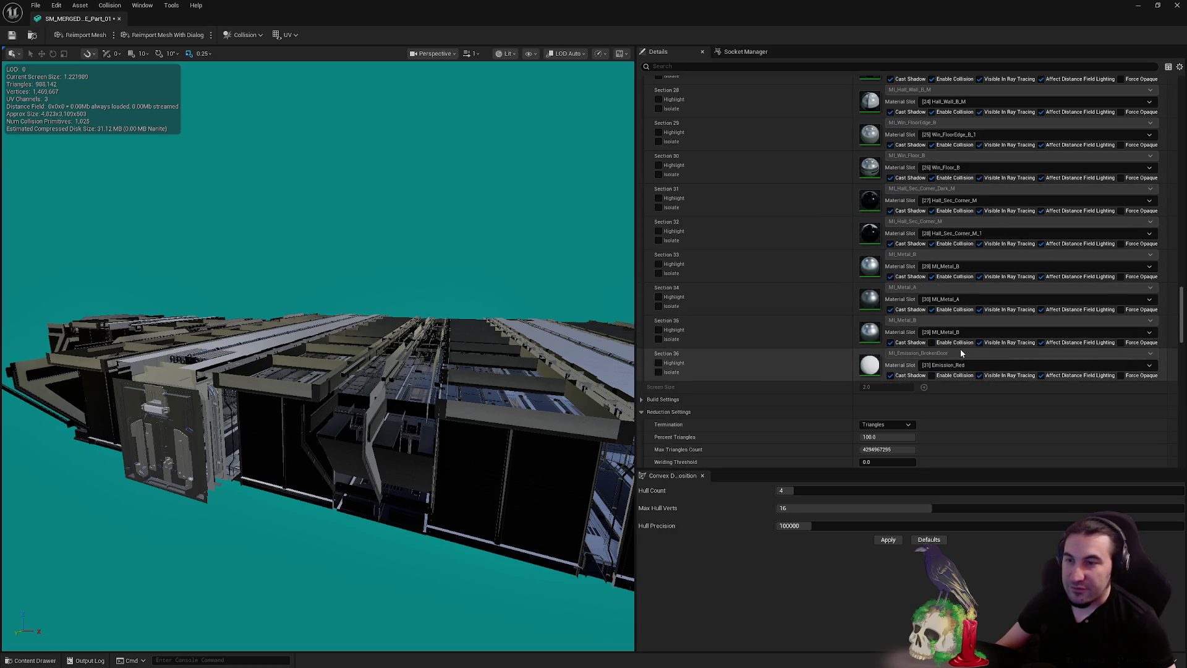
click(932, 376)
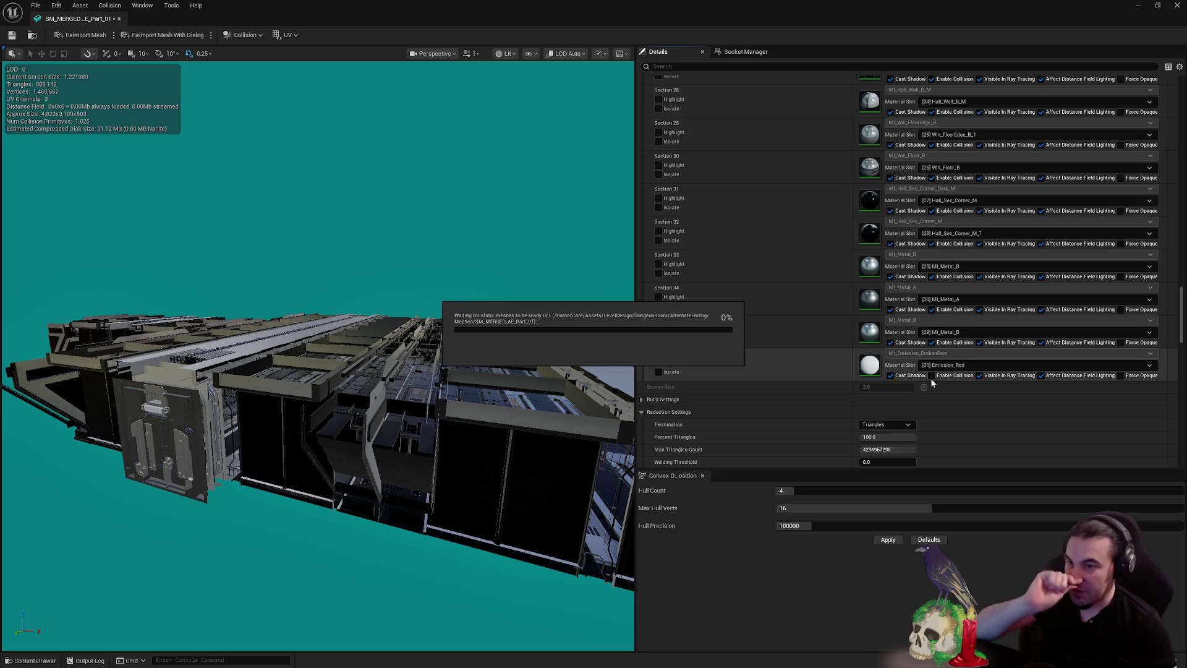
scroll(993, 420, down, 5)
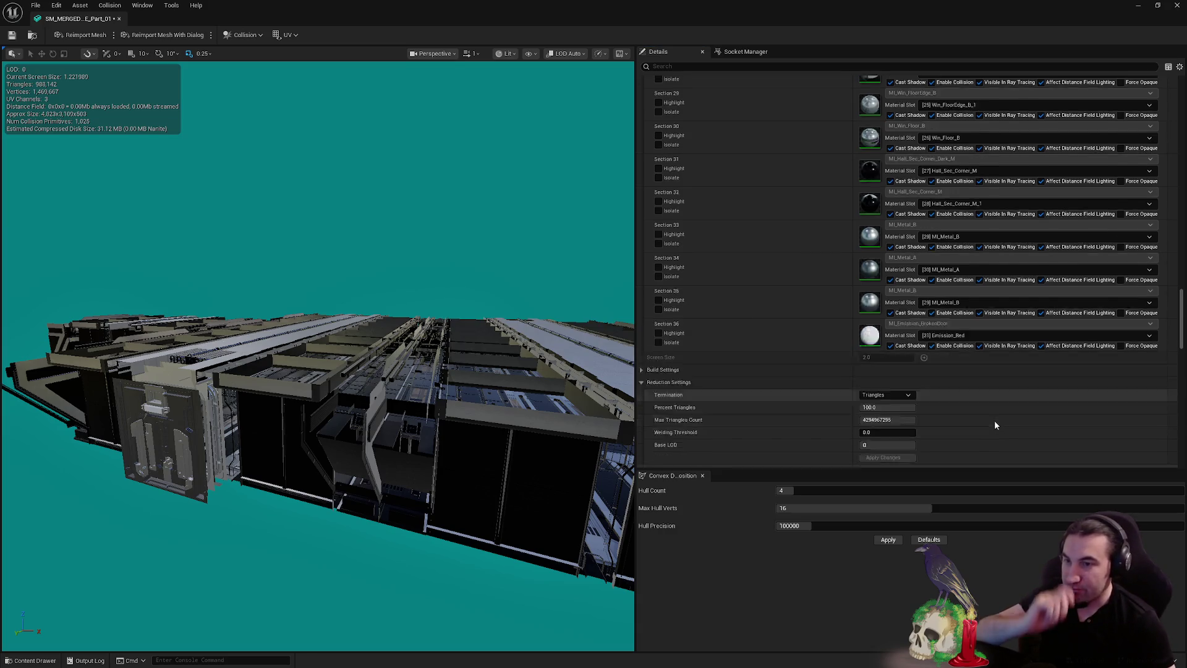
Assign the LargeProp LOD group to SM_MERGED_AE_Part_01 and confirm the change
click(887, 290)
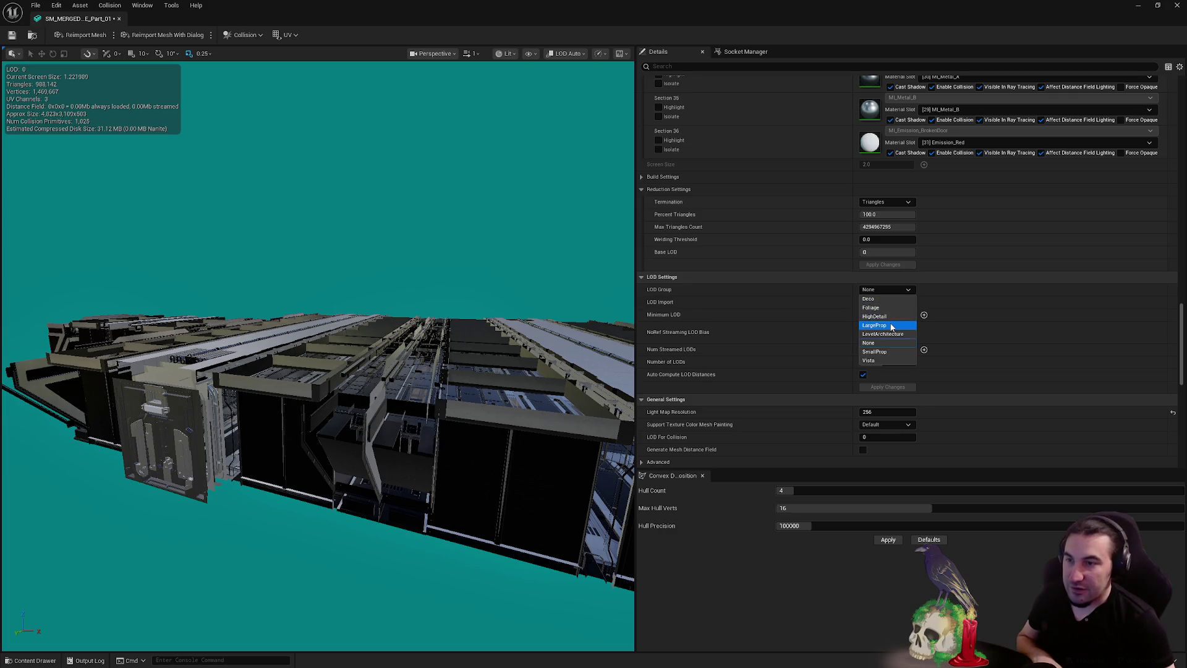
click(874, 324)
click(662, 353)
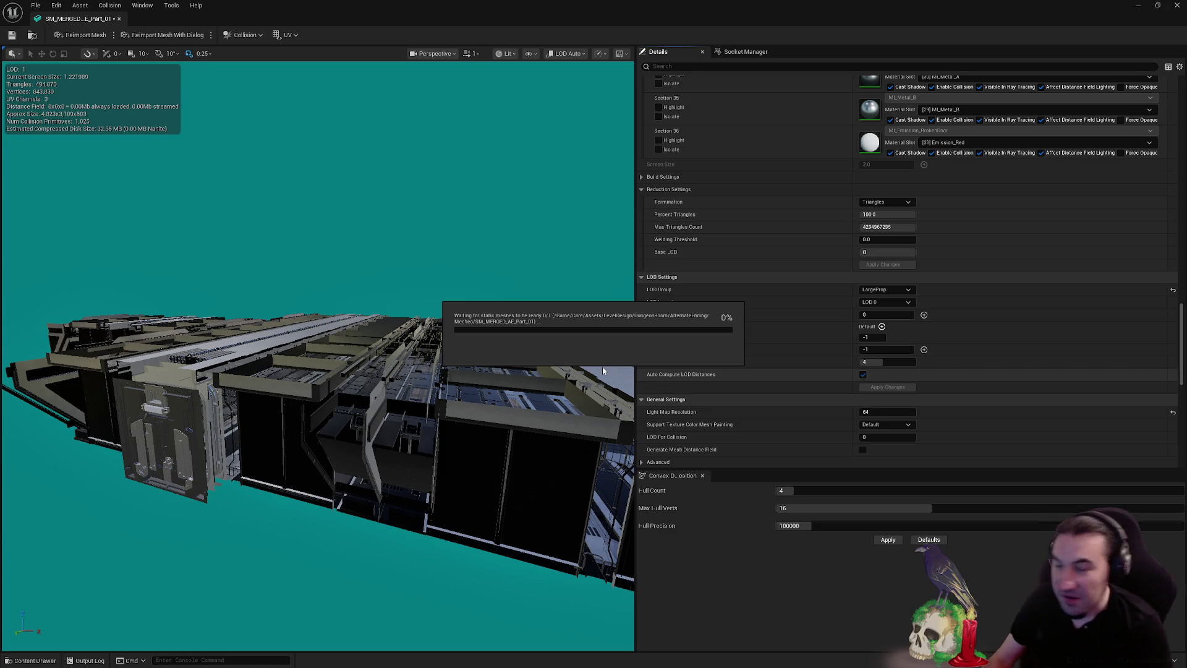
Wait for the 'Waiting for static meshes' build of SM_MERGED_AE_Part_01 to complete
key(super)
key(Escape)
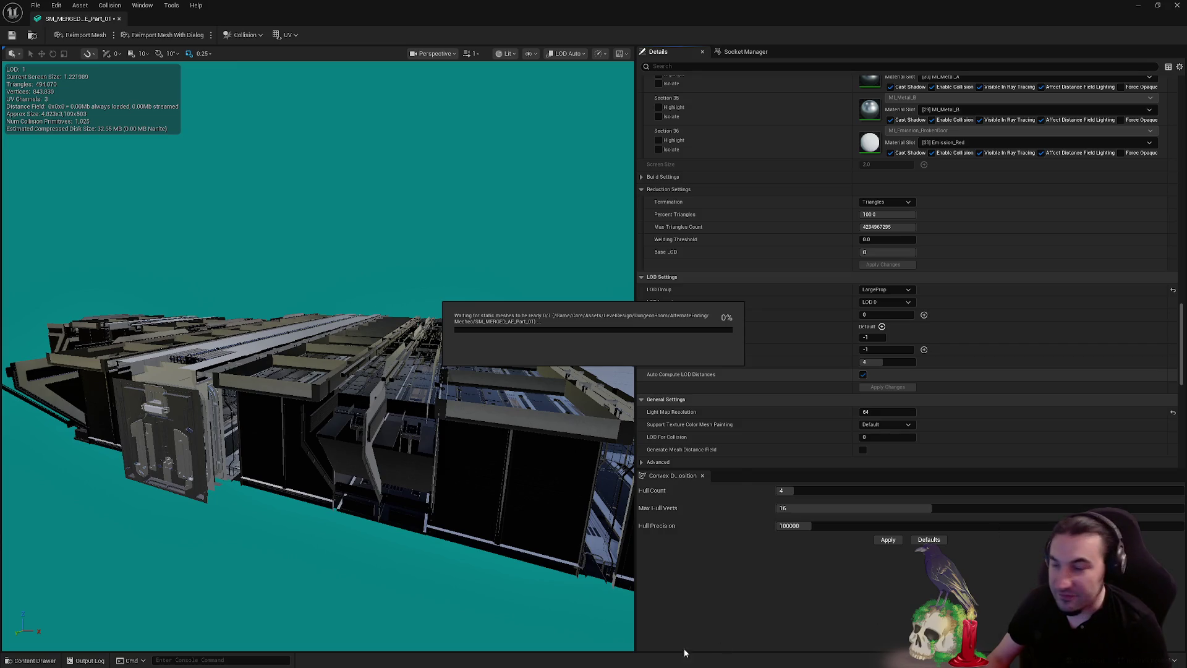
key(super)
key(super)
key(super)
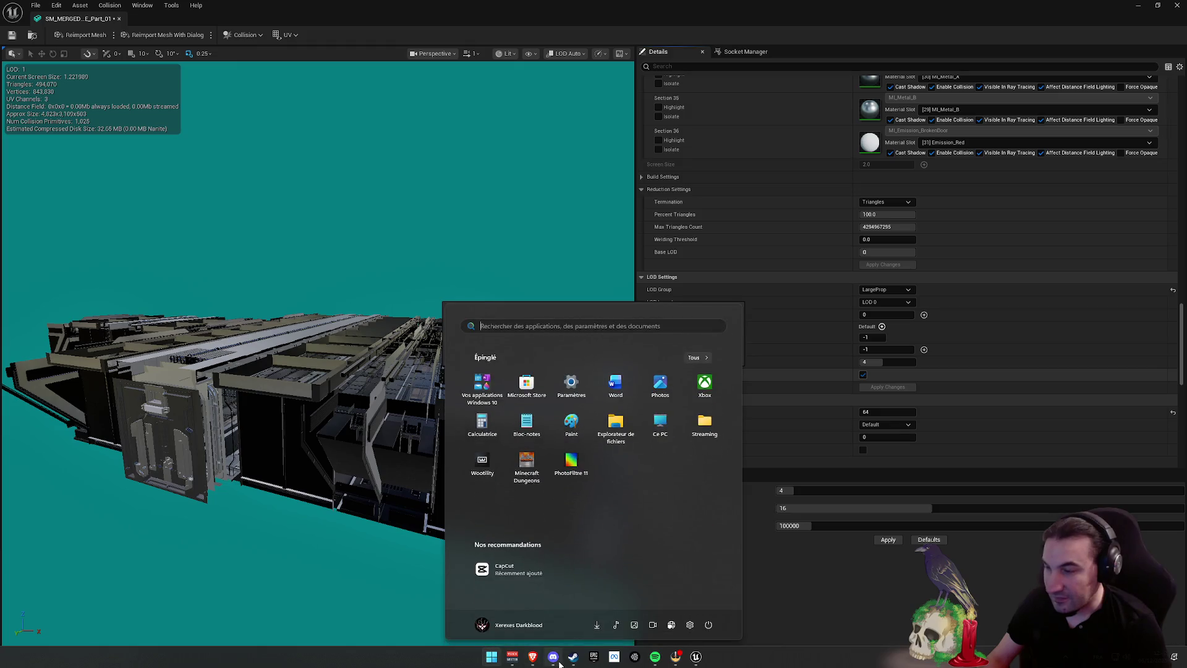
key(super)
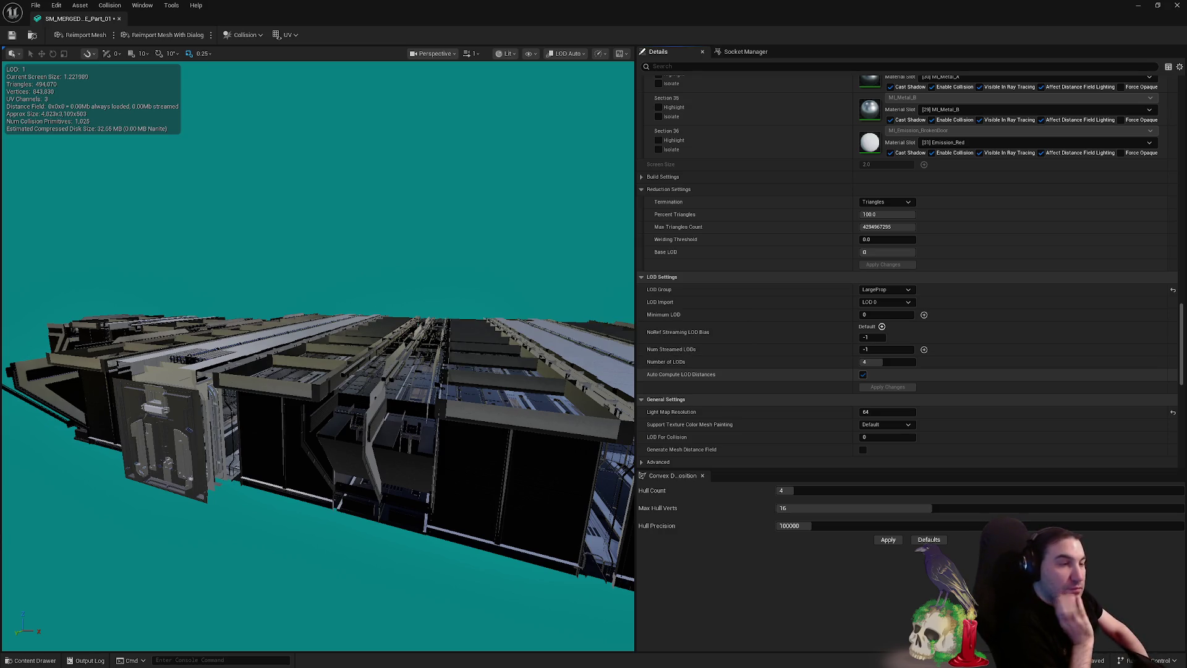
Turn off automatic LOD distances and set LOD 1 screen size to 0.9
click(863, 375)
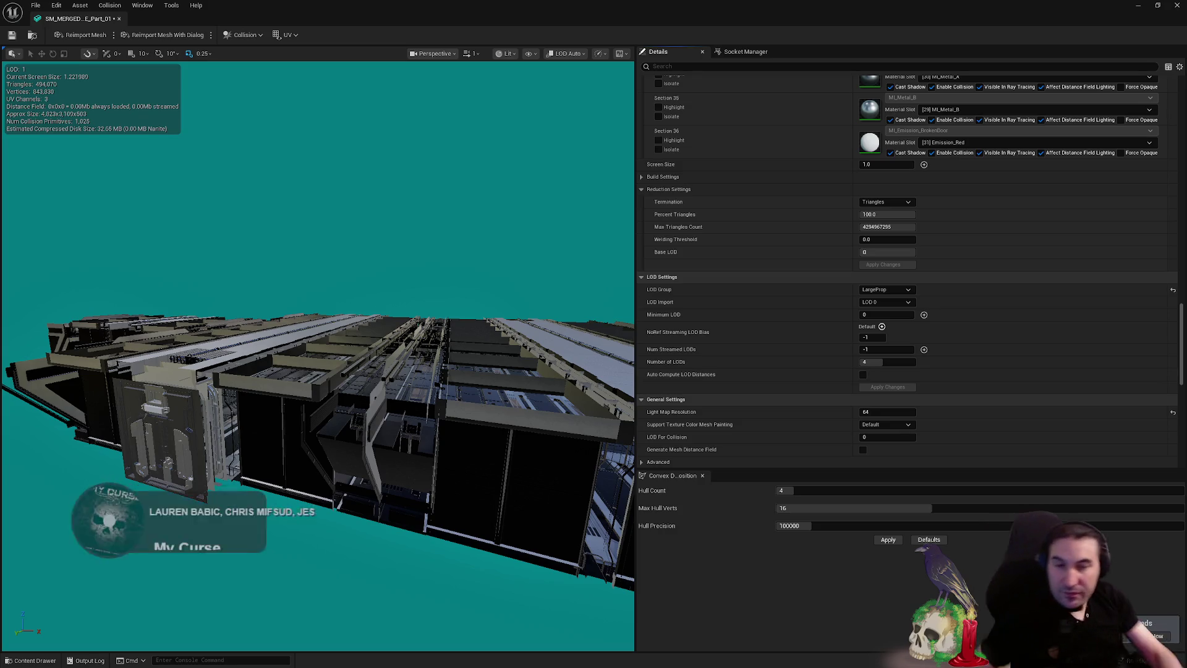
scroll(1045, 266, up, 5)
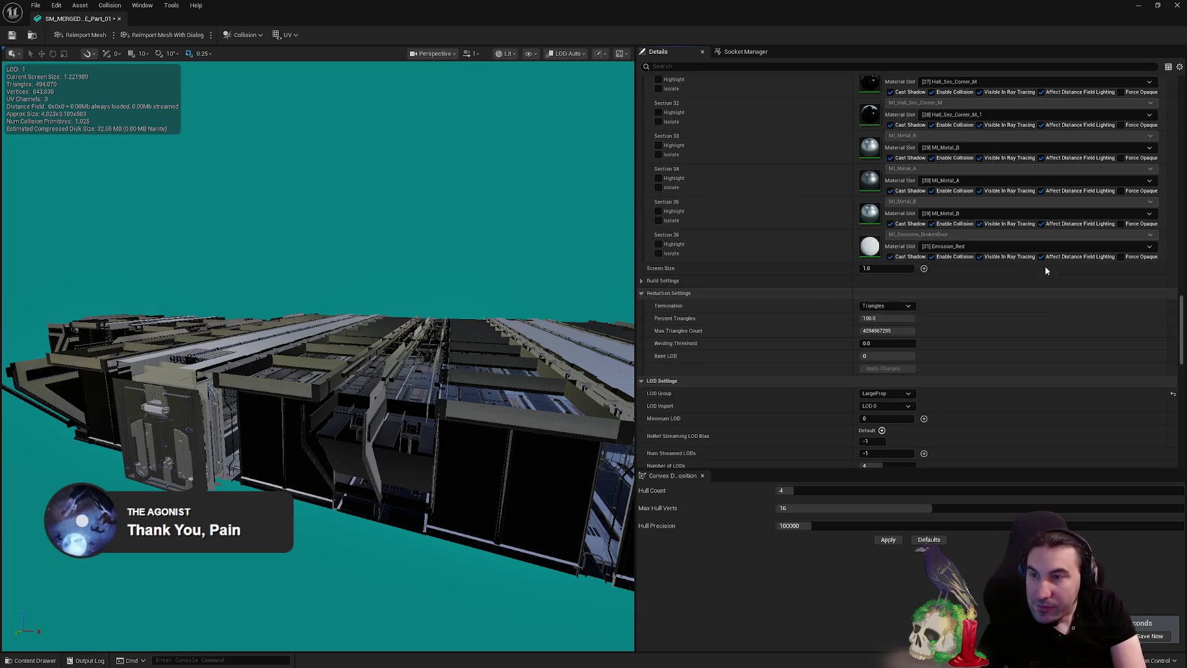
key(w)
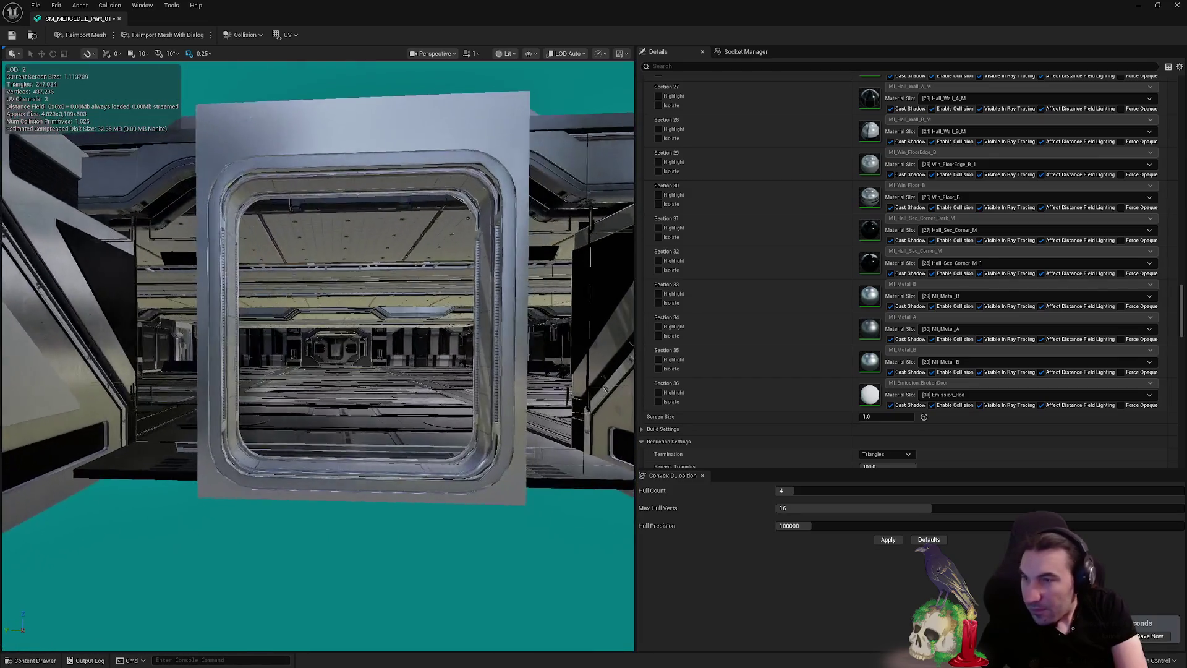
scroll(1180, 312, up, 2)
scroll(1179, 313, up, 10)
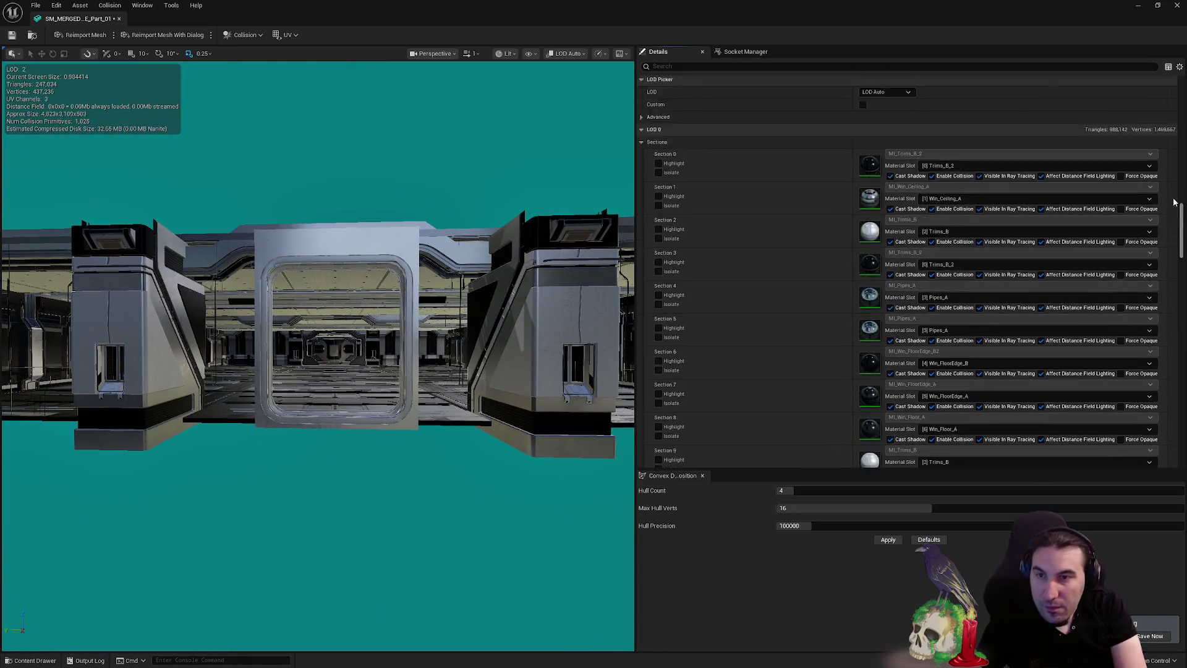
click(886, 177)
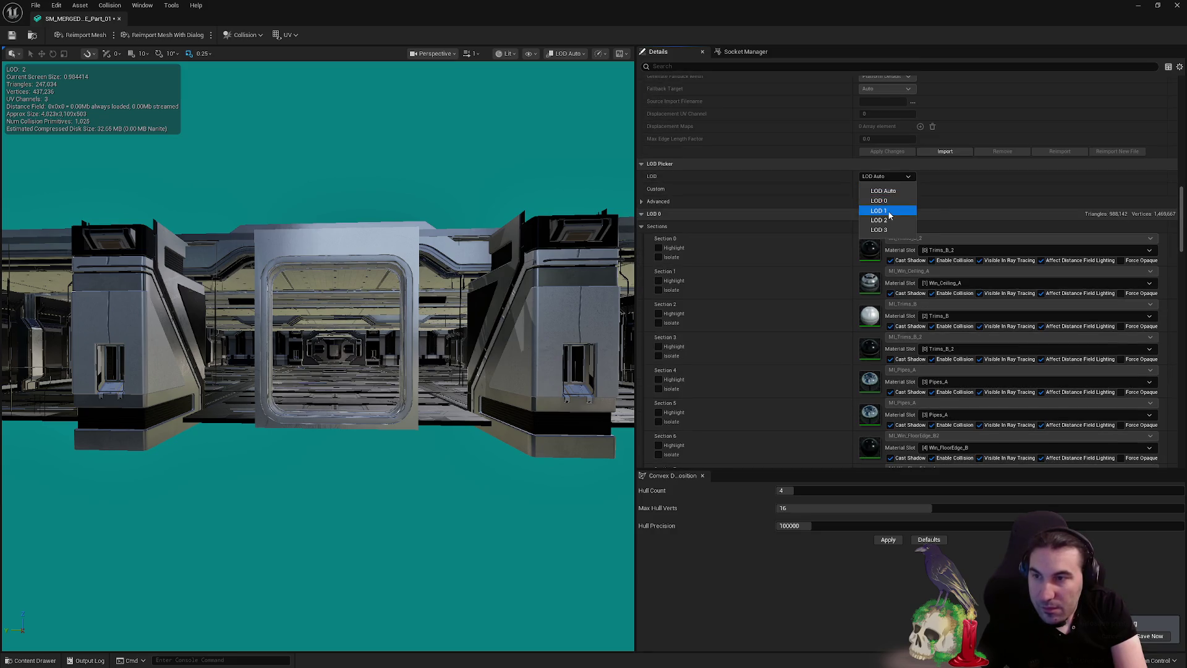
click(879, 210)
drag(521, 285, 492, 286)
click(887, 240)
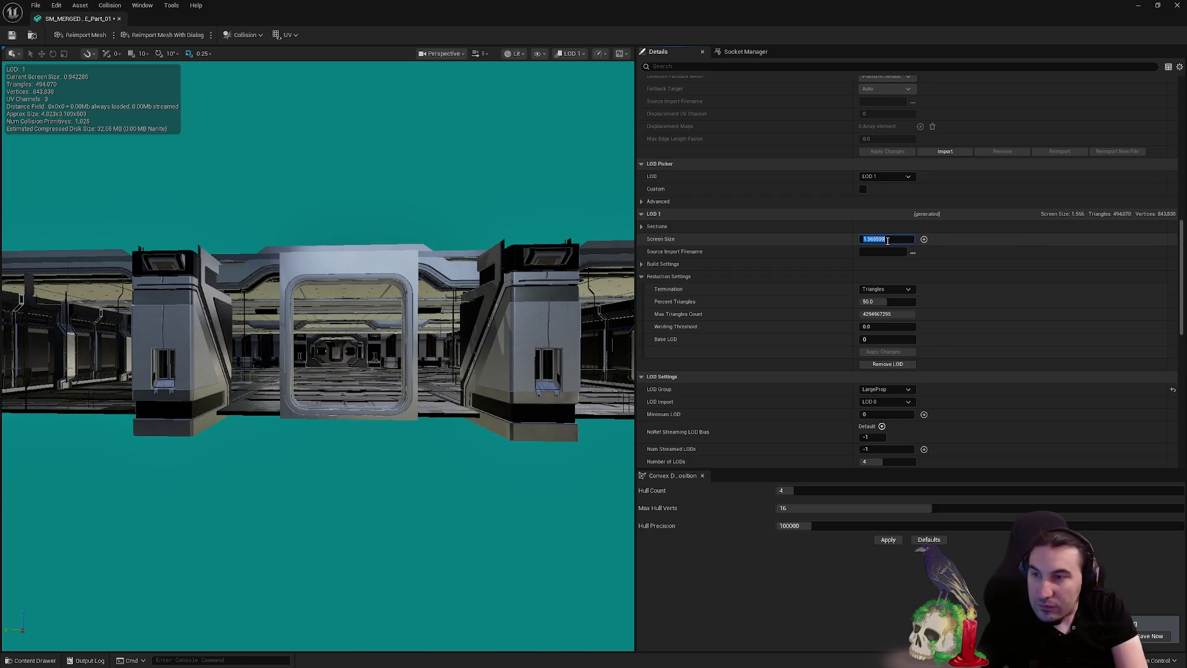
text(0.9)
key(Return)
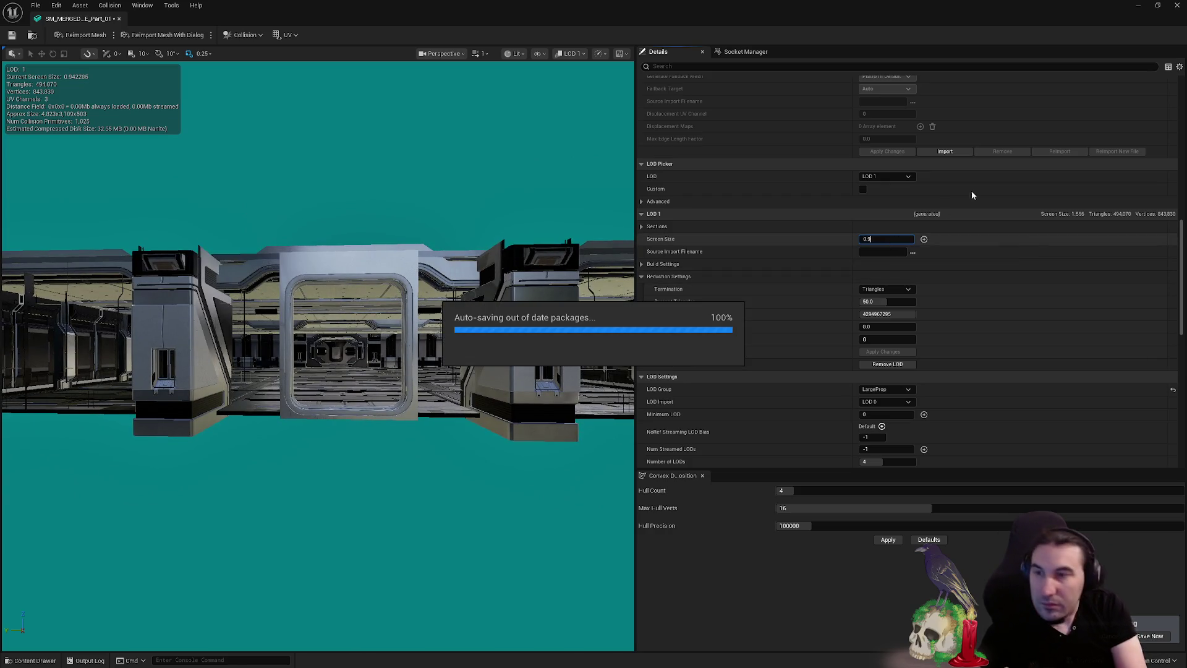
Set LOD 2 screen size to 0.6
click(877, 177)
click(894, 222)
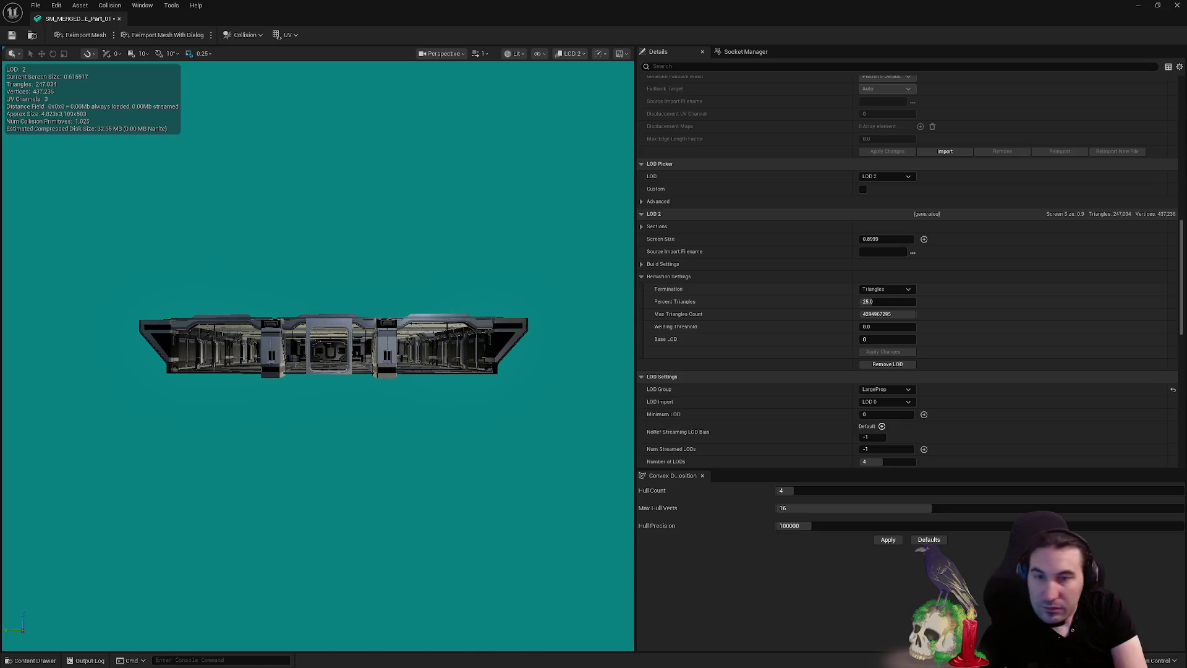
click(883, 239)
text(0.6)
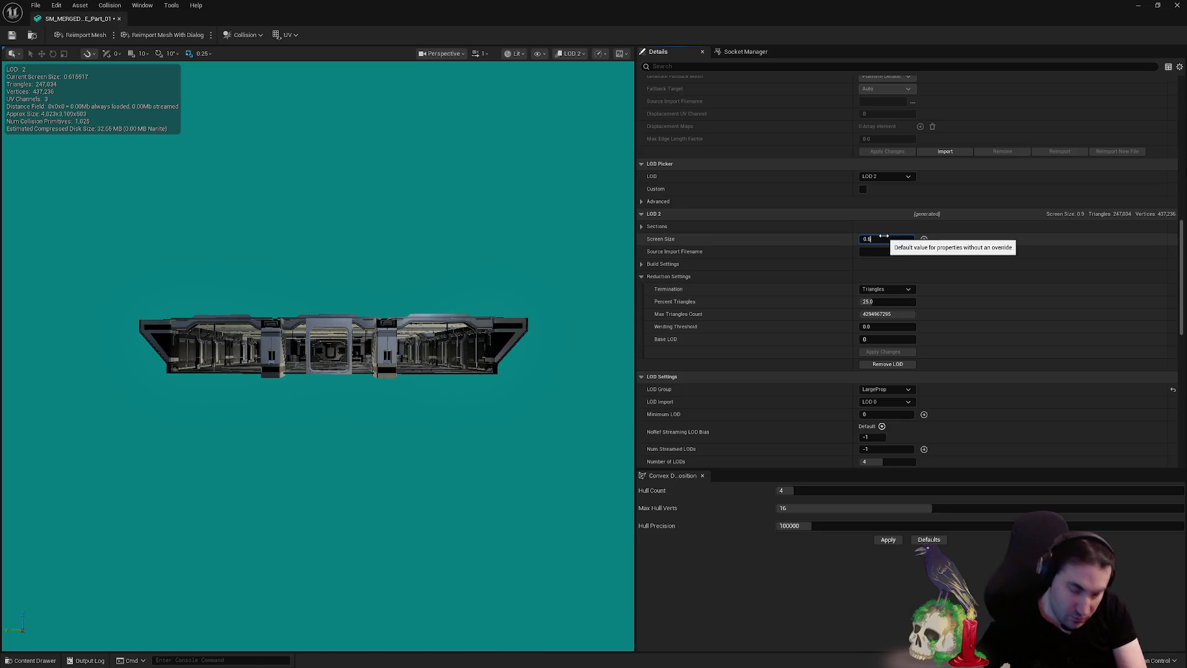
key(Return)
Set LOD 3 screen size to 0.35, save, and set its Percent Triangles to 1
click(893, 178)
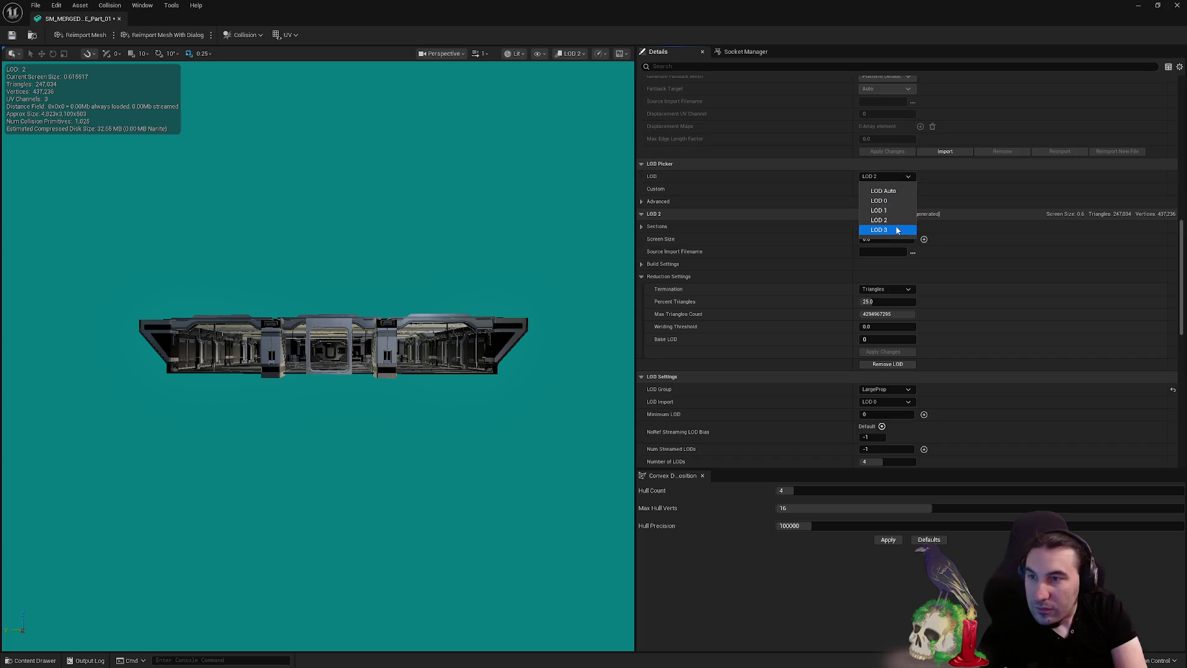
click(896, 231)
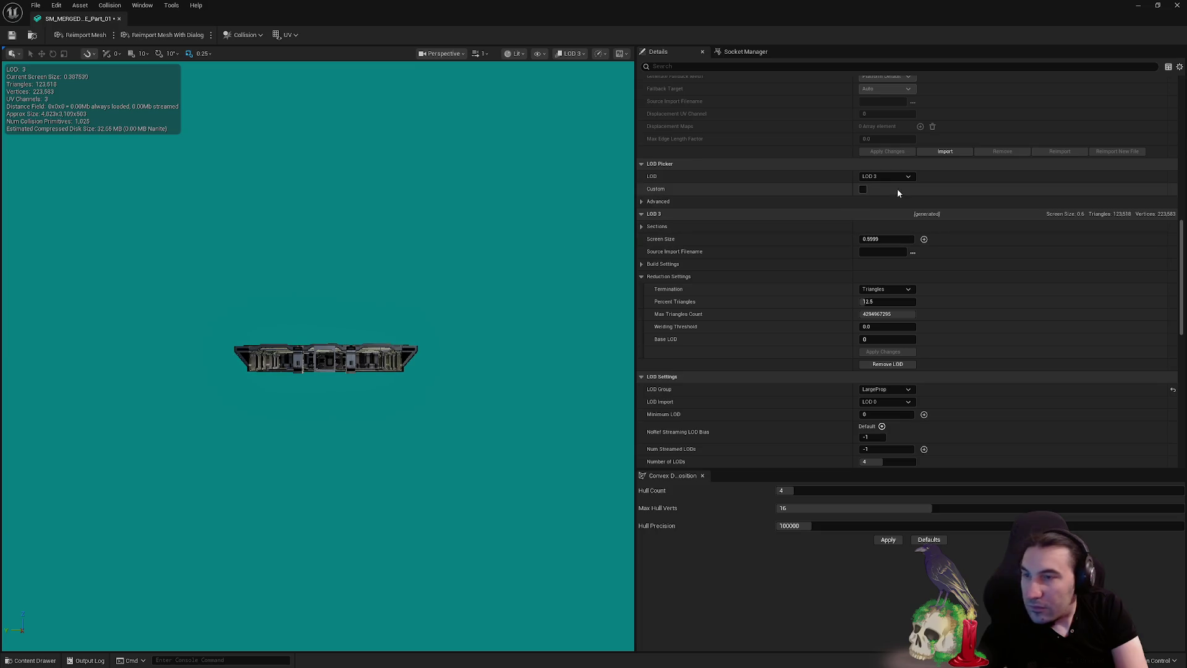
click(887, 240)
text(0.35)
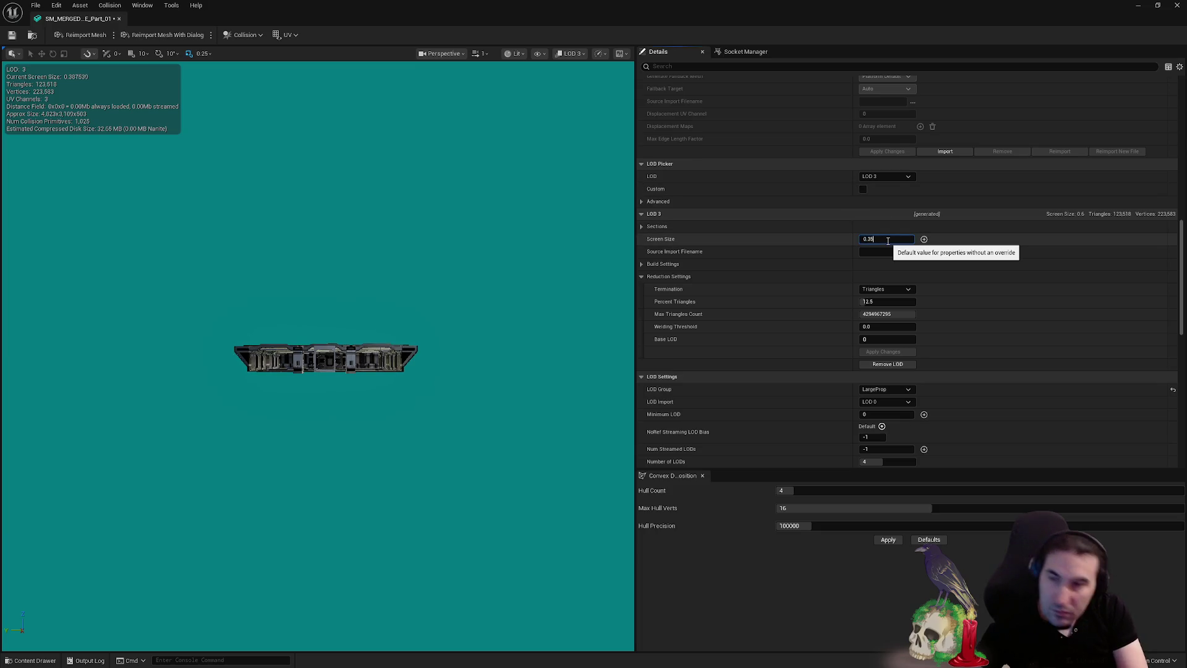
key(Return)
key(ctrl+s)
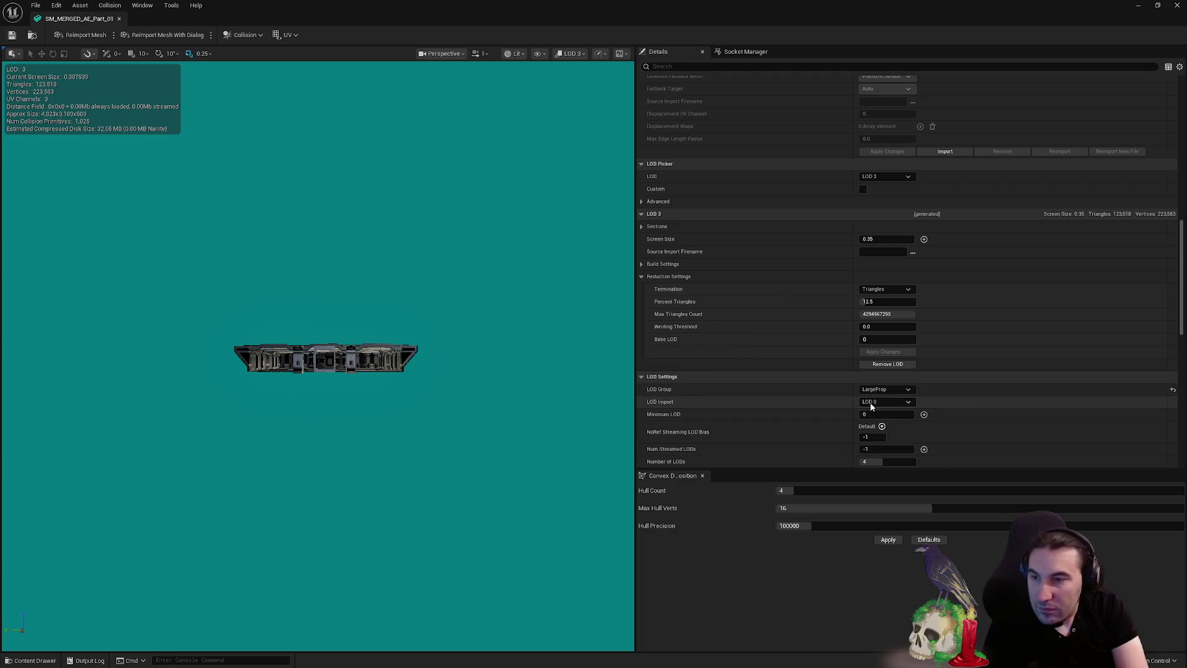
click(880, 303)
text(1)
key(Return)
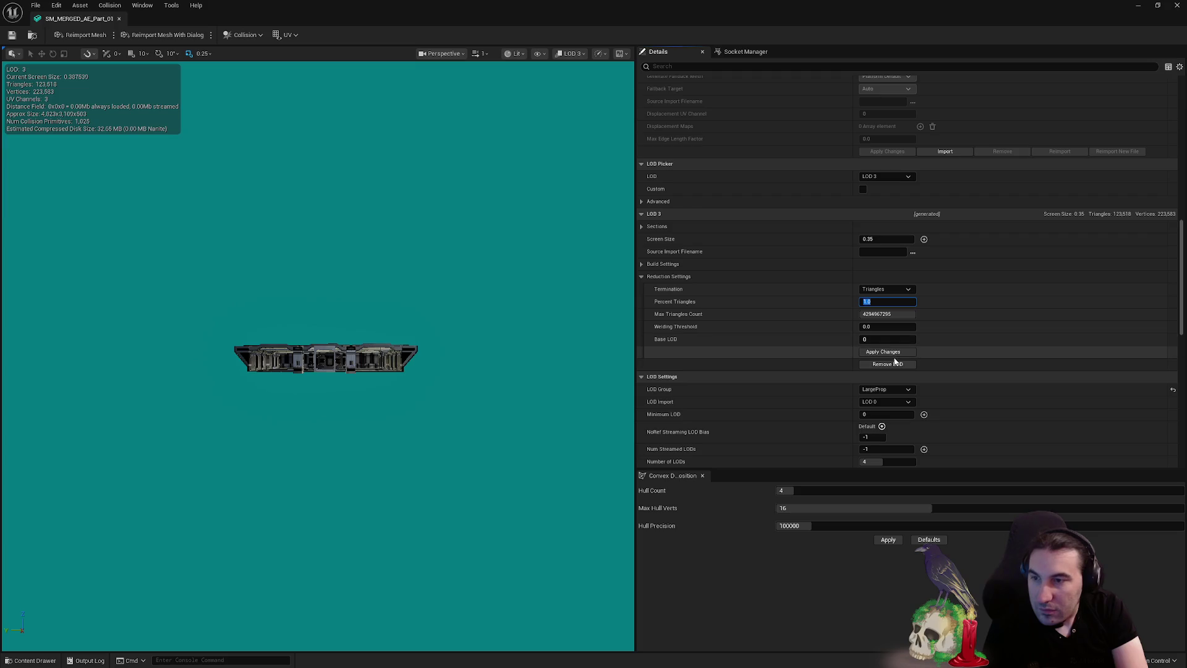
Apply the LOD 3 reduction changes and wait for the mesh to rebuild
click(884, 352)
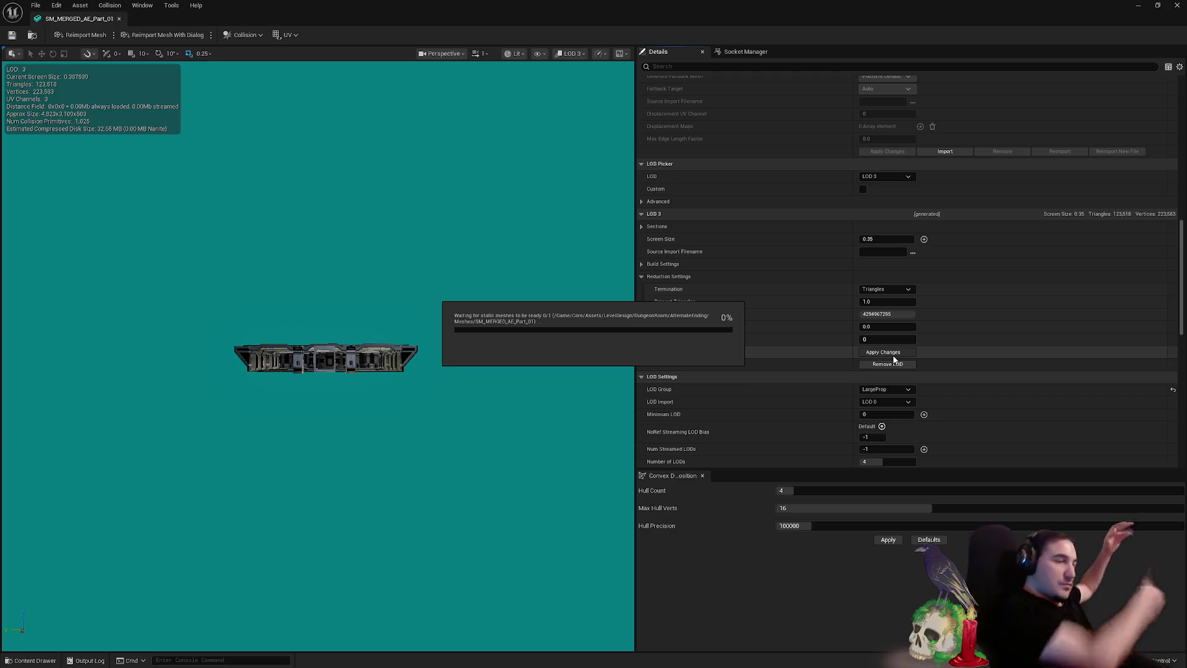
key(XF86AudioRaiseVolume)
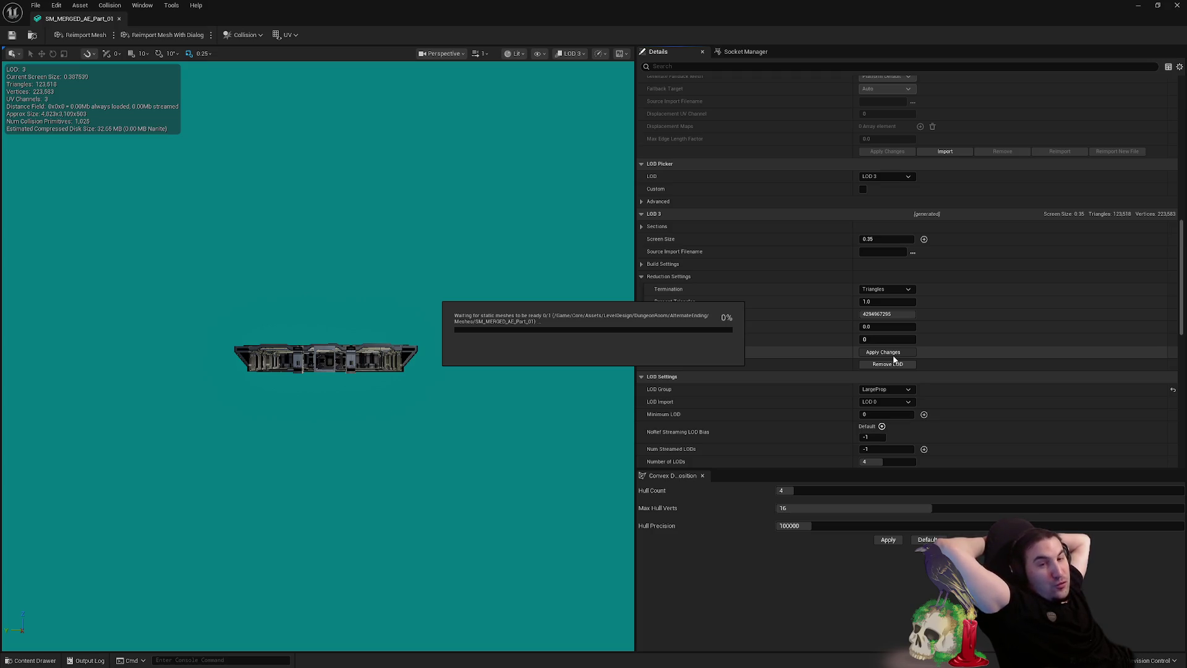
key(XF86AudioRaiseVolume)
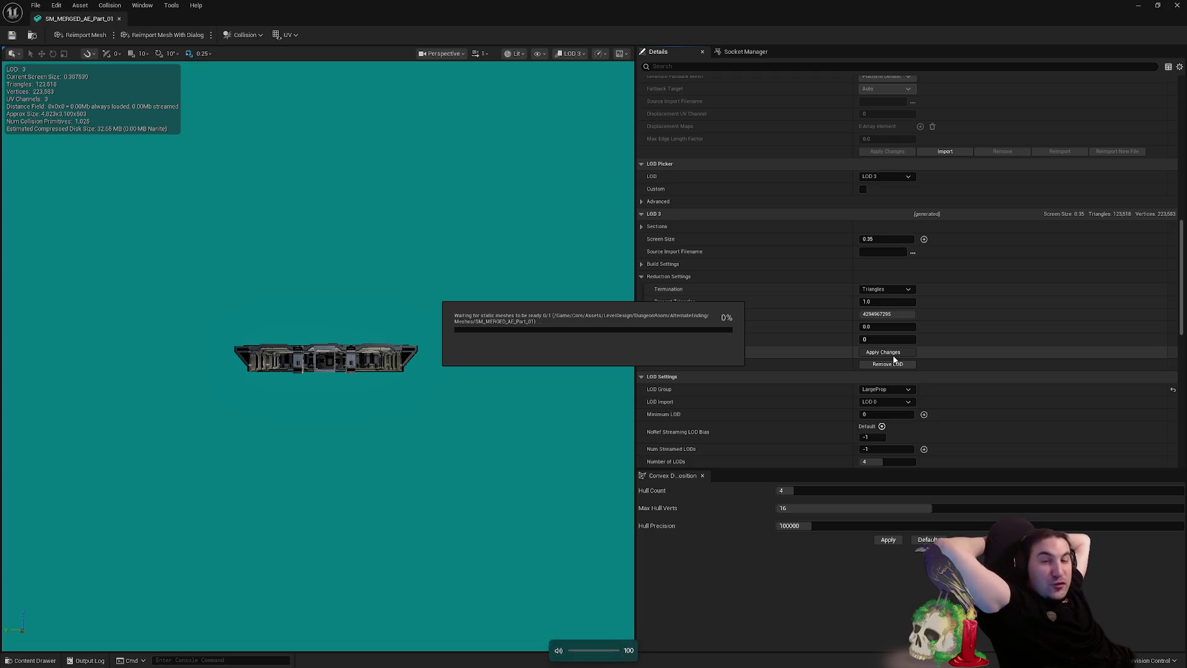
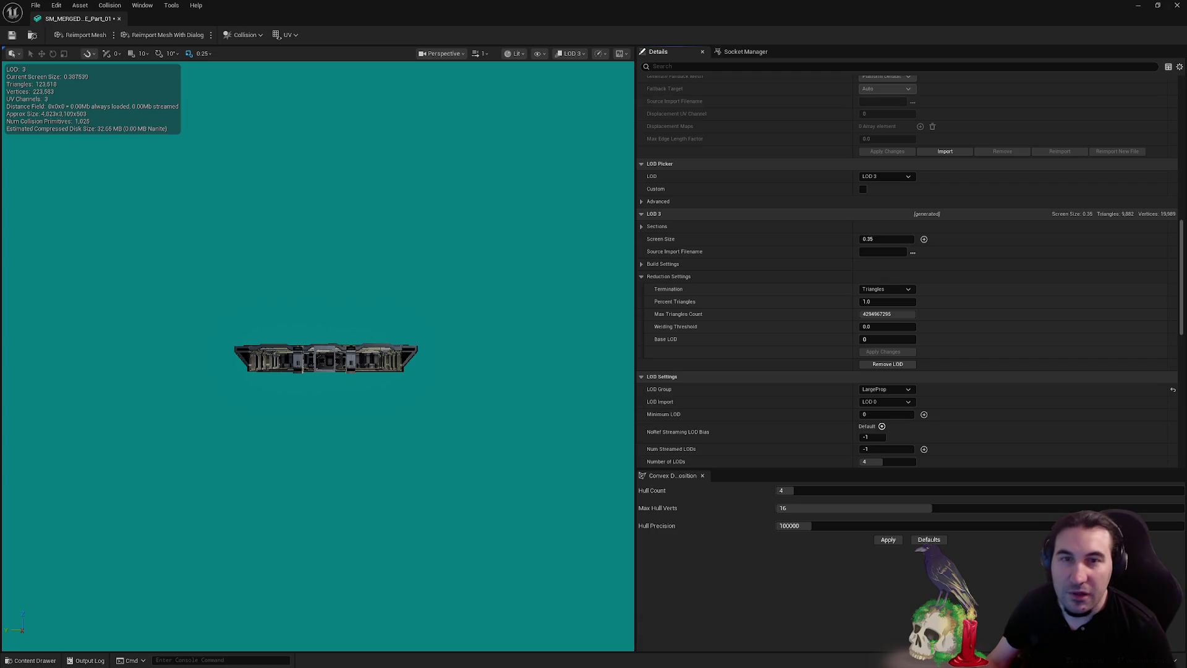
Review the LOD and collision settings and save SM_MERGED_AE_Part_01
scroll(774, 351, down, 5)
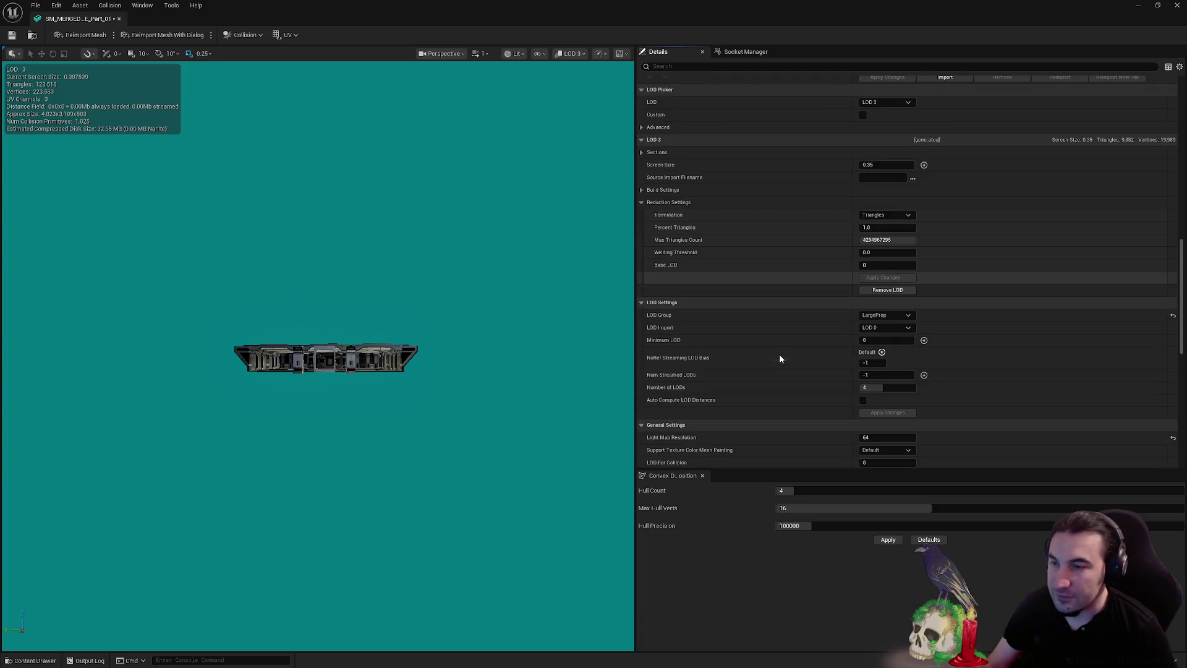
scroll(777, 347, down, 10)
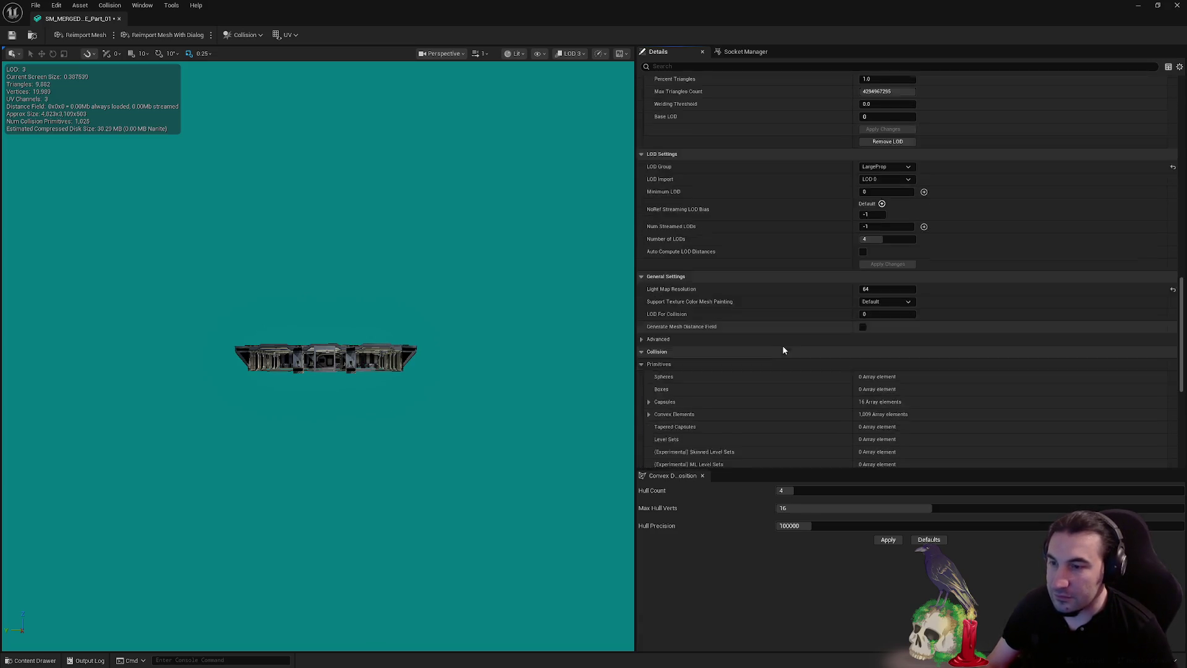
scroll(321, 359, up, 5)
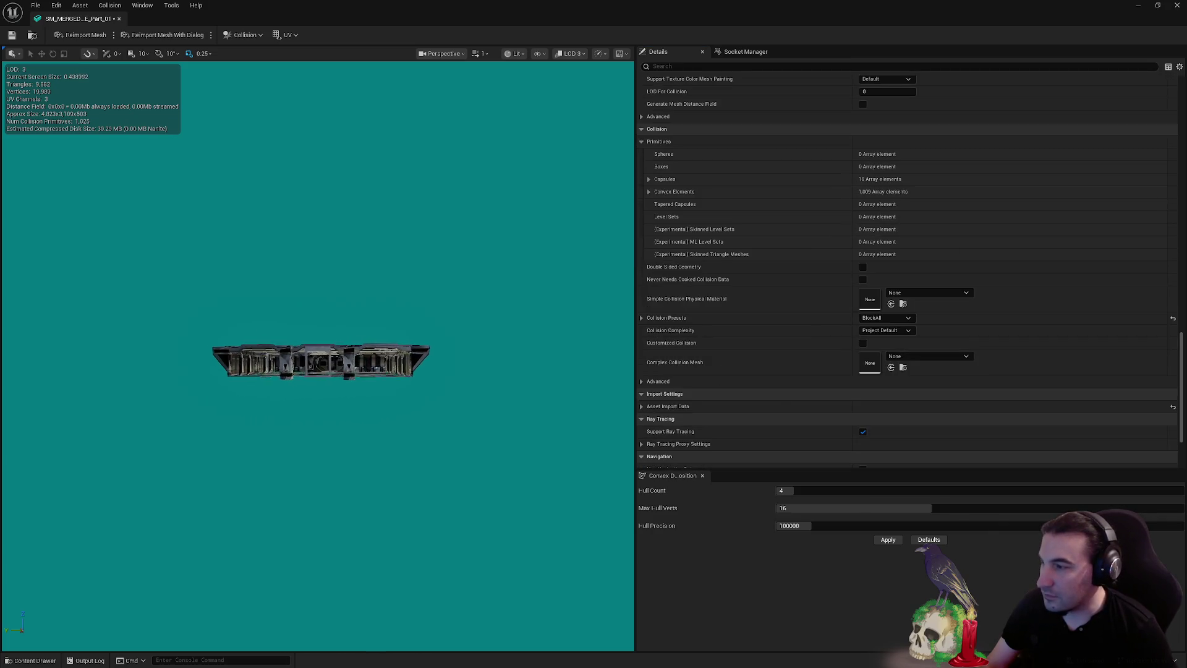
scroll(322, 358, up, 1)
click(11, 35)
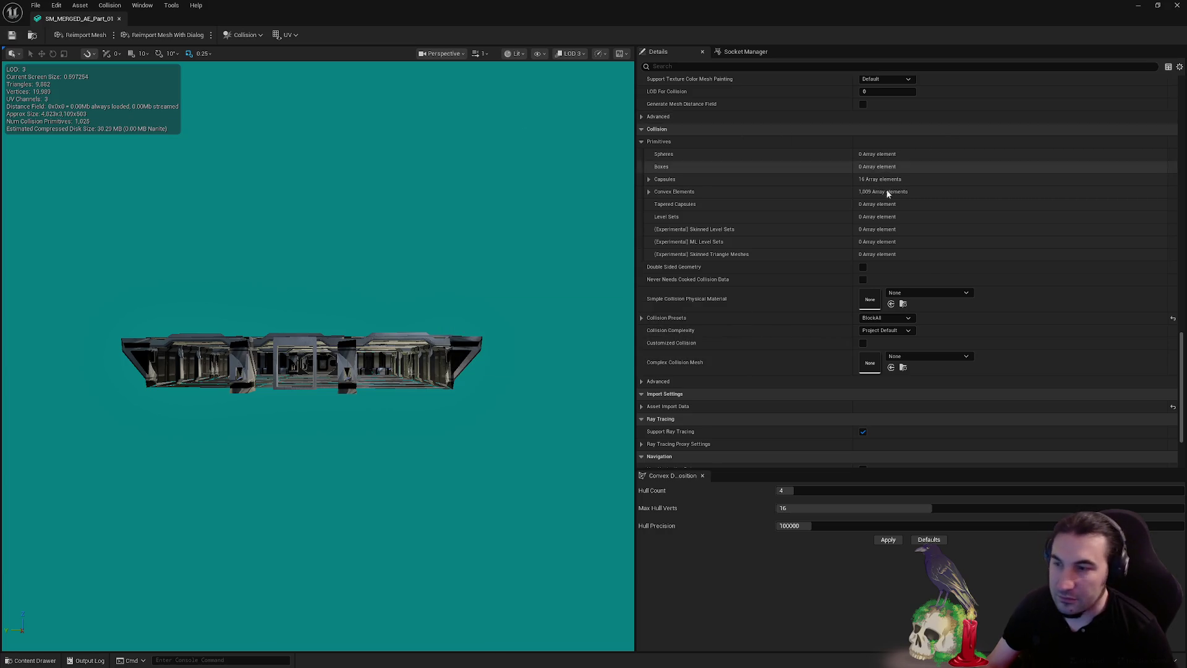
Set the LOD preview to Auto, then close the Part_01 mesh editor
scroll(1107, 345, down, 3)
mouse_move(1182, 379)
mouse_down()
mouse_move(1174, 90)
mouse_move(1175, 291)
mouse_move(1175, 244)
mouse_up()
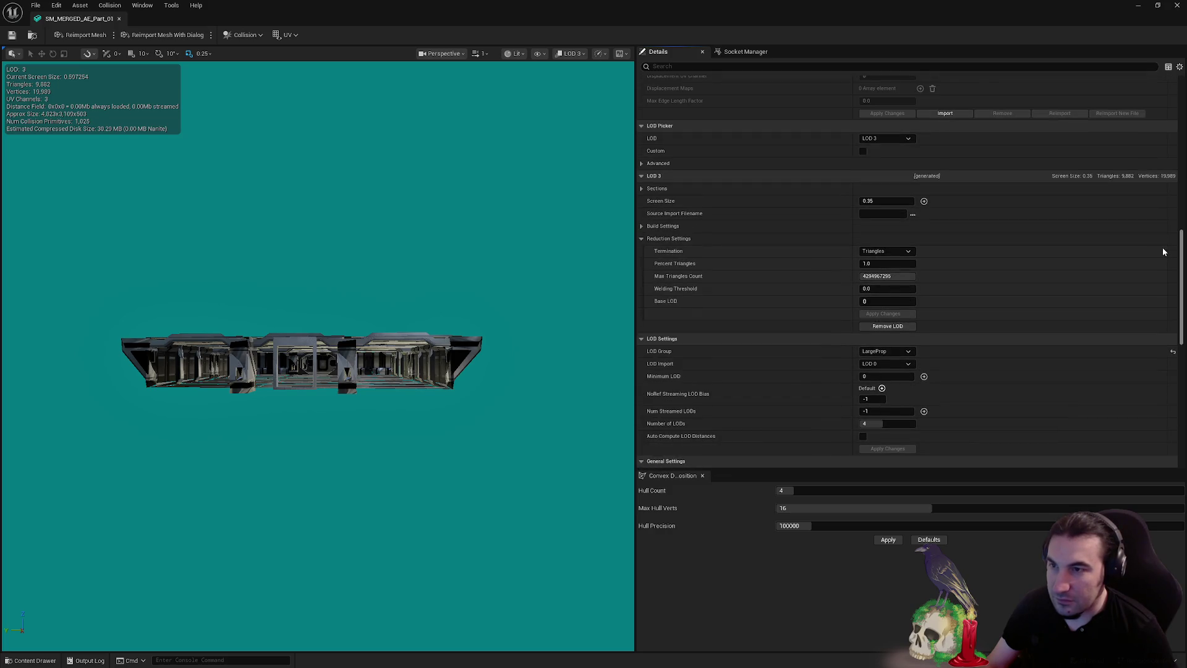
click(882, 141)
click(883, 153)
scroll(992, 196, down, 10)
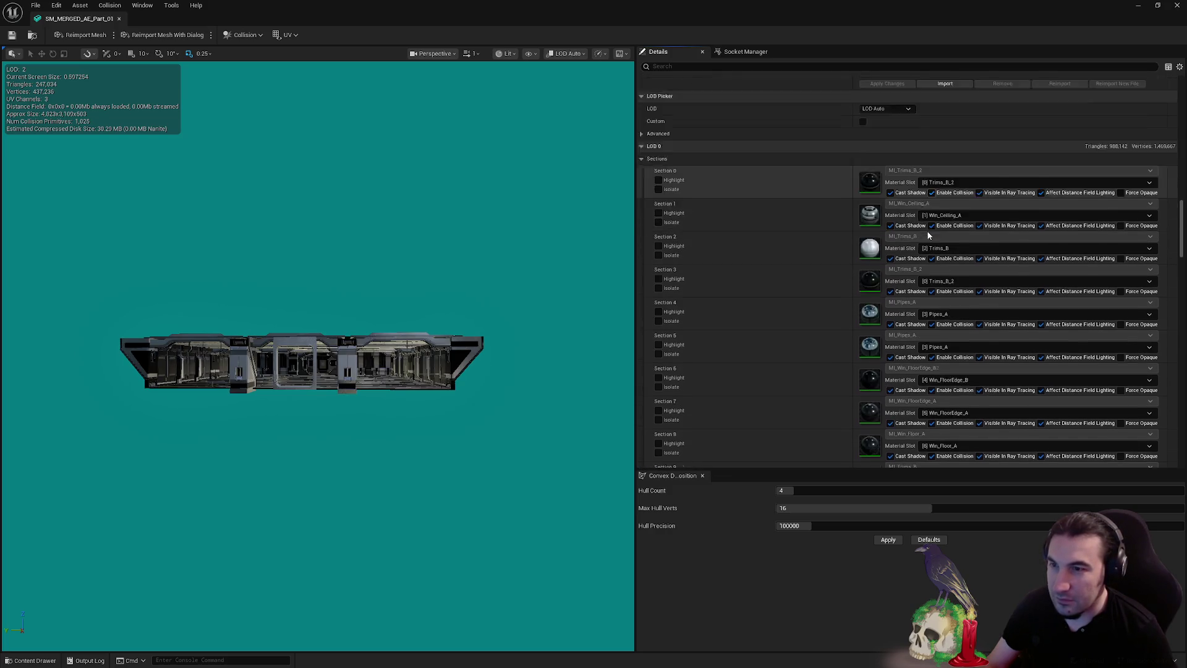
scroll(992, 197, down, 10)
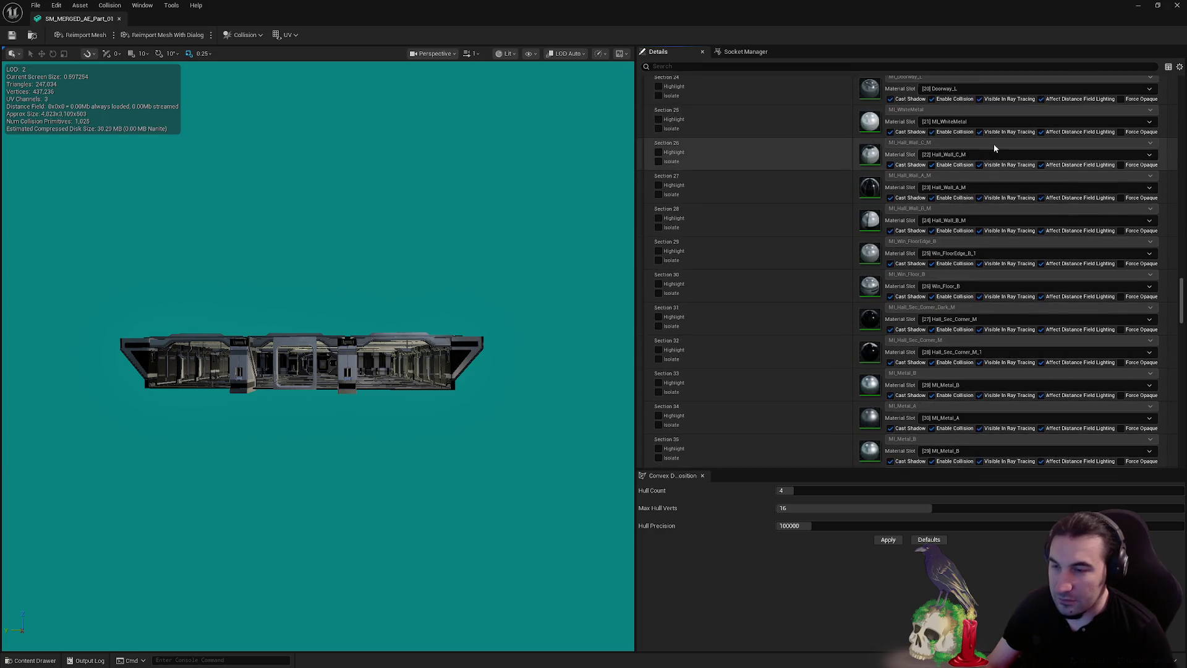
click(1176, 8)
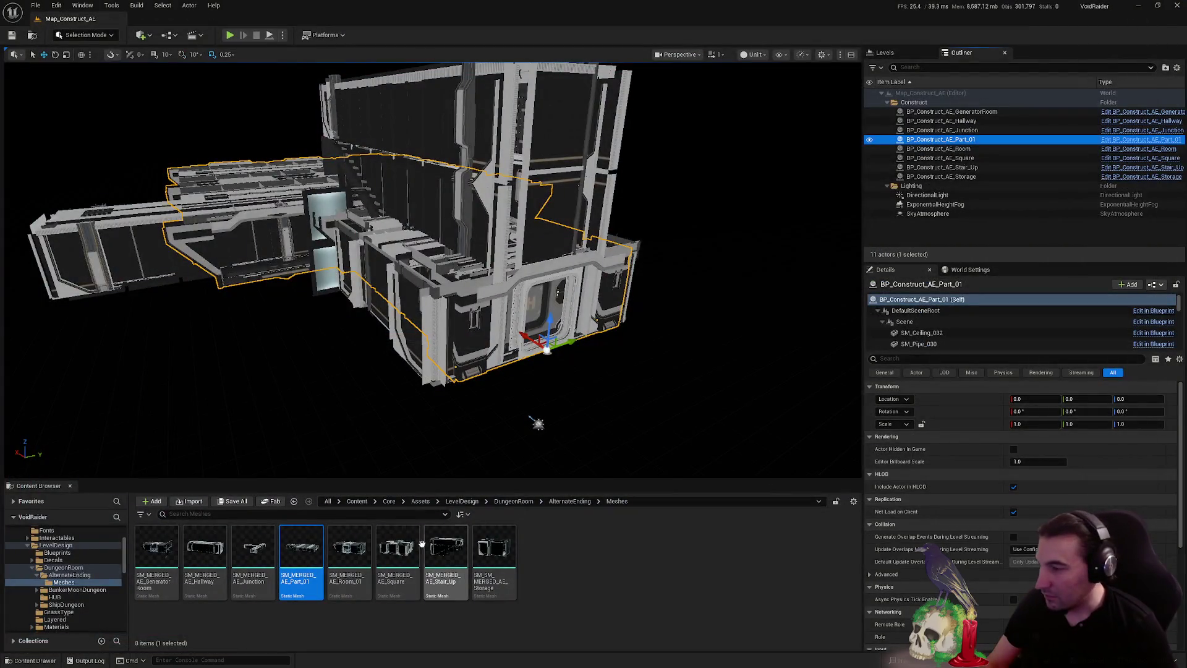
Briefly reopen and close the Room_01 mesh, then select BP_Construct_AE_Room and open Tools
double_click(347, 564)
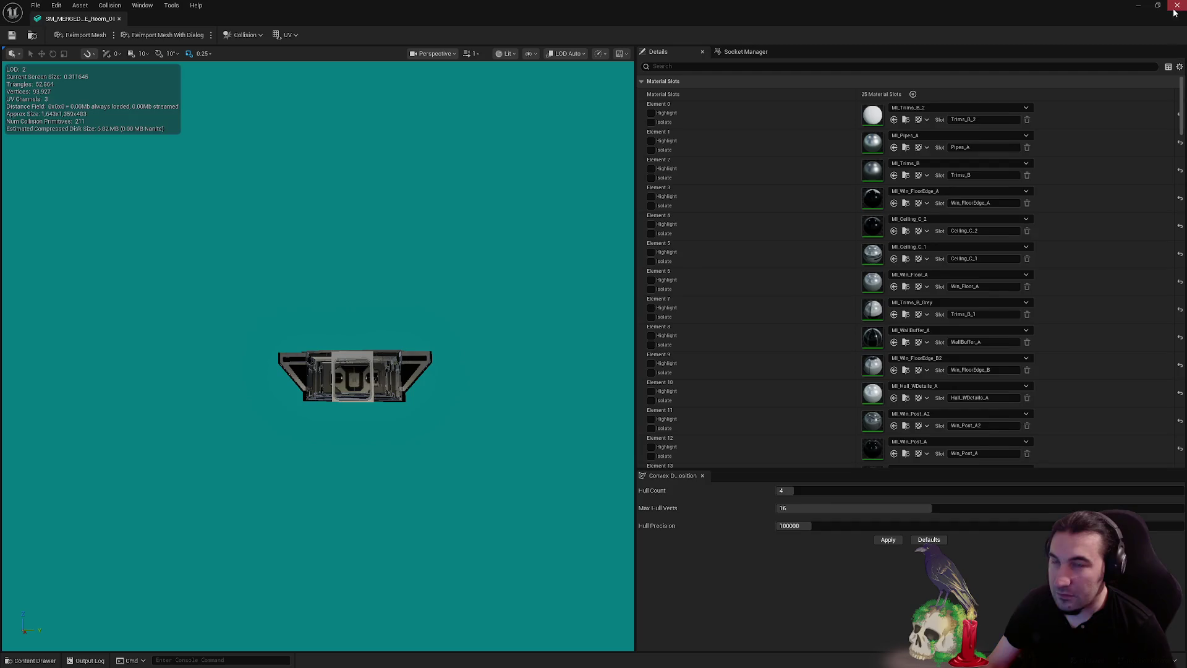
click(1176, 7)
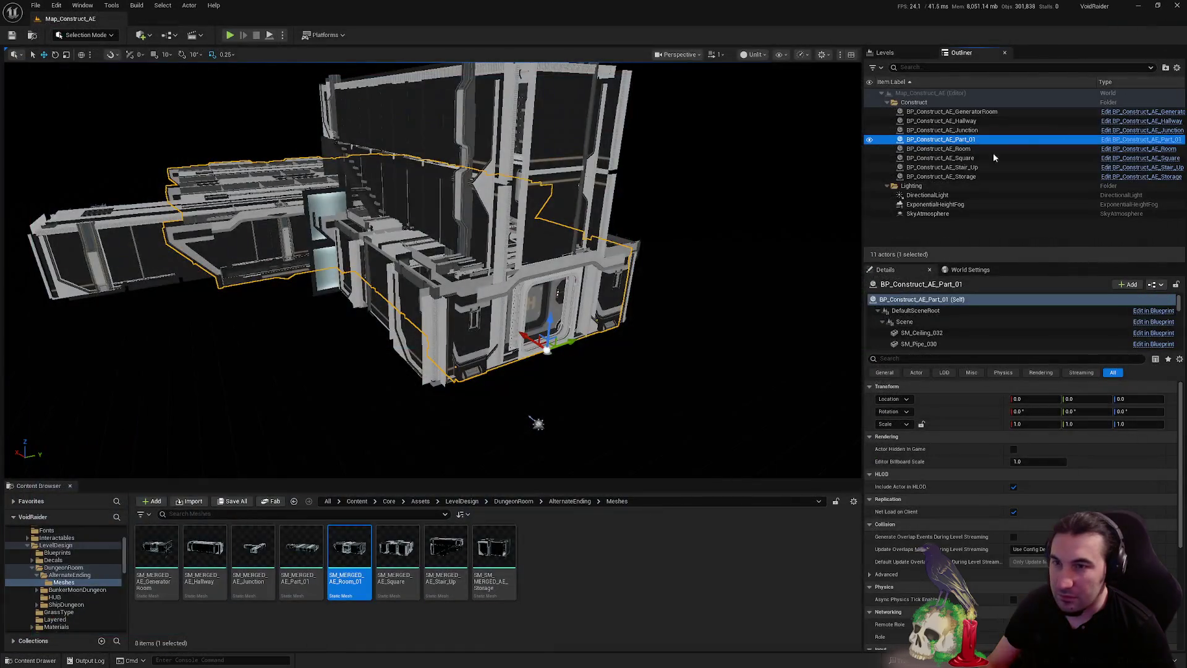
click(963, 149)
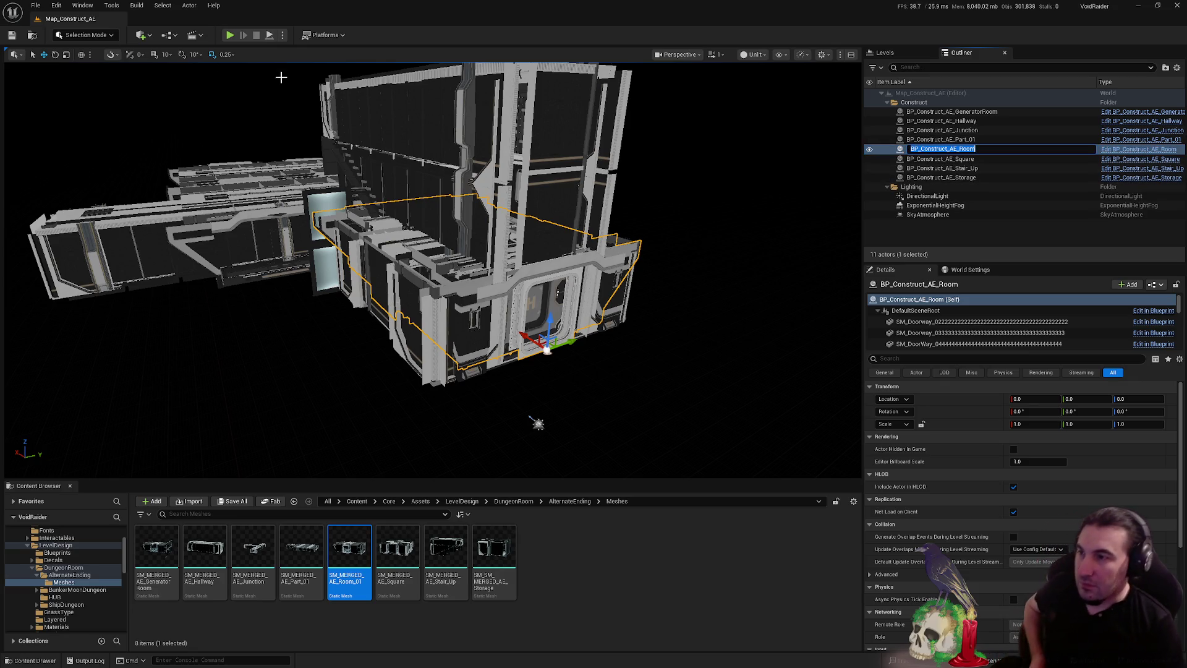
click(111, 5)
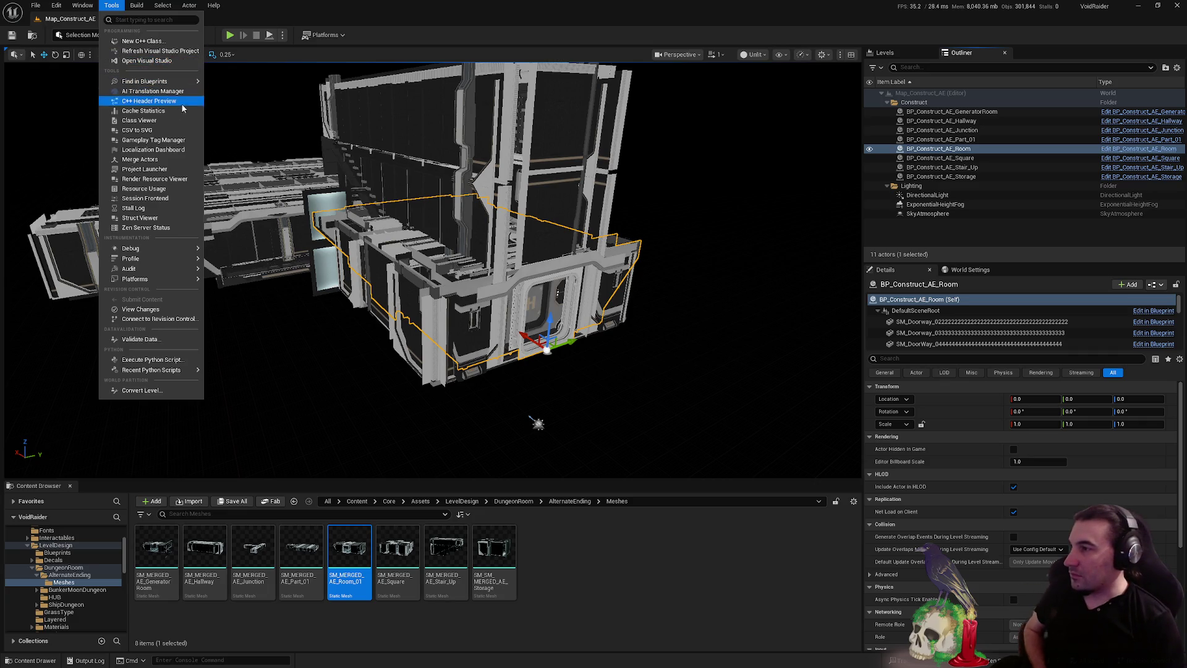
Merge BP_Construct_AE_Room and browse to Core/Assets/LevelDesign/DungeonRoom/AlternateEnding/Meshes
click(148, 159)
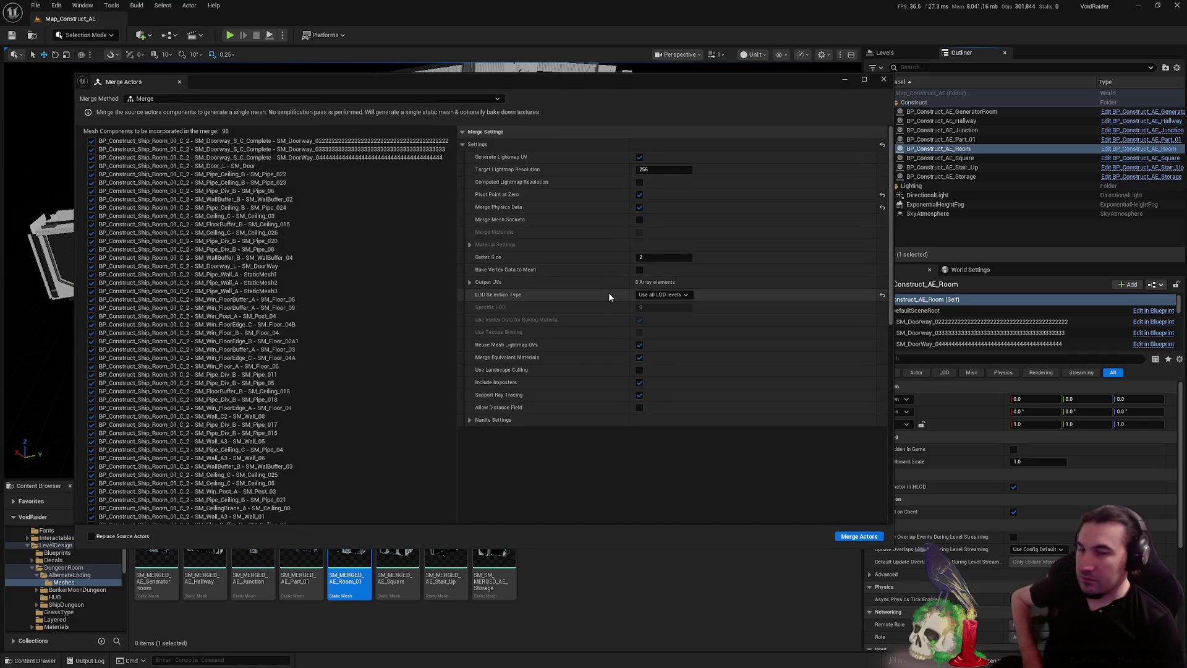
click(859, 536)
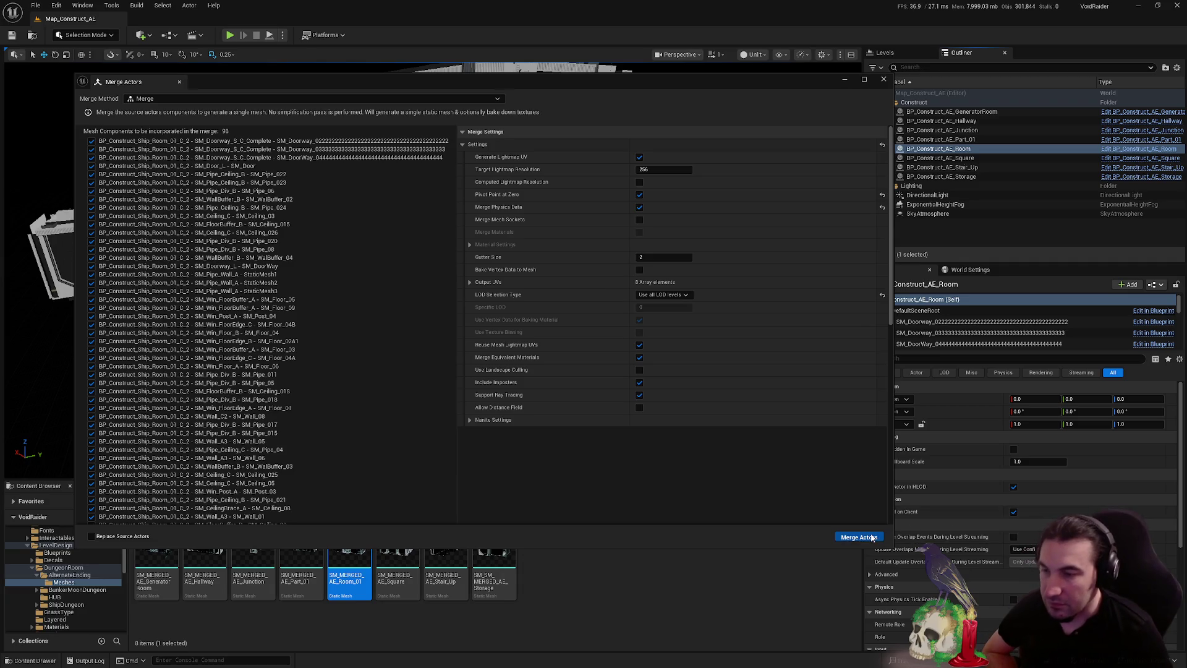
double_click(550, 260)
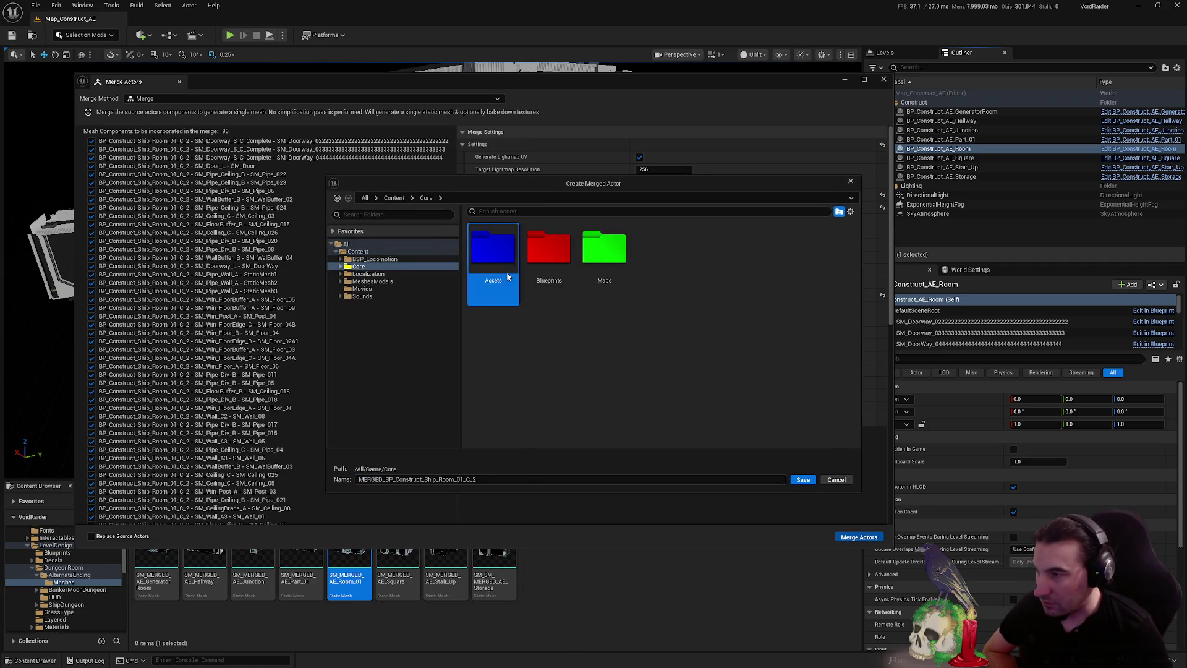
double_click(493, 247)
click(778, 272)
double_click(778, 272)
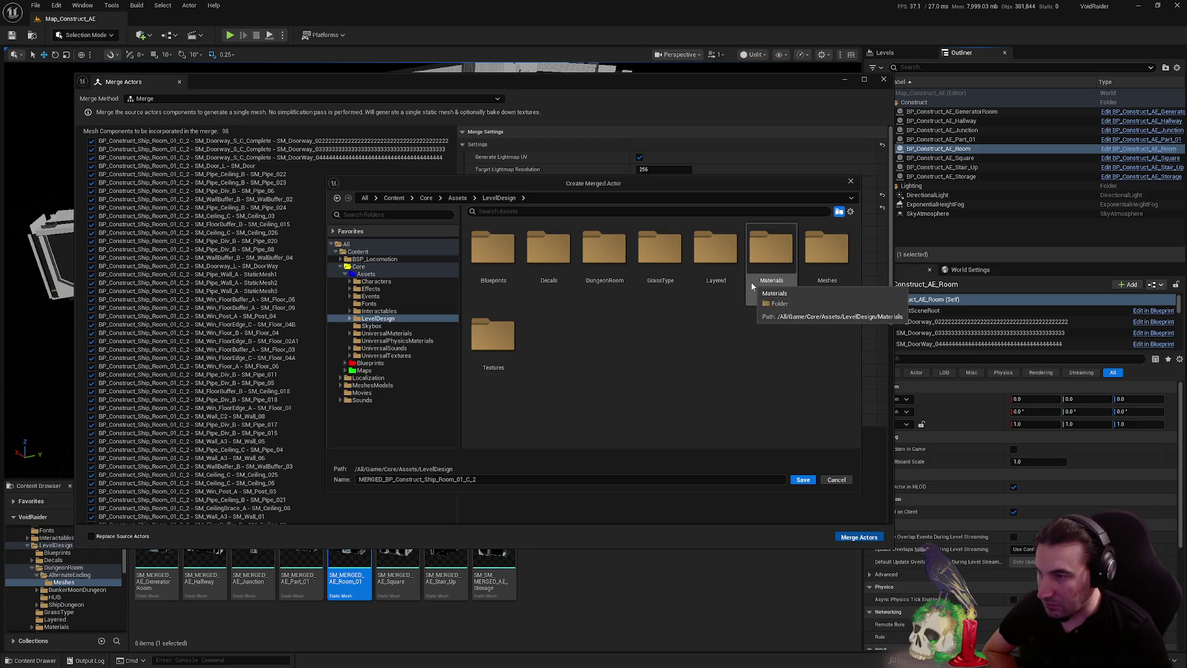
double_click(615, 278)
click(514, 276)
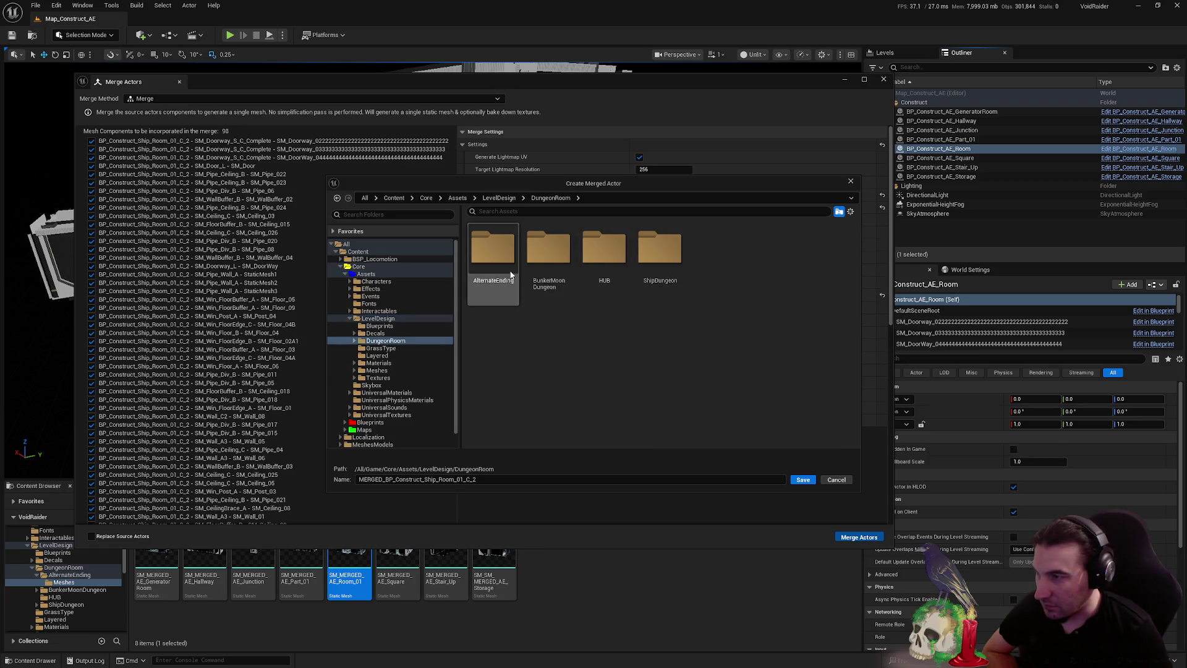
double_click(516, 279)
double_click(510, 271)
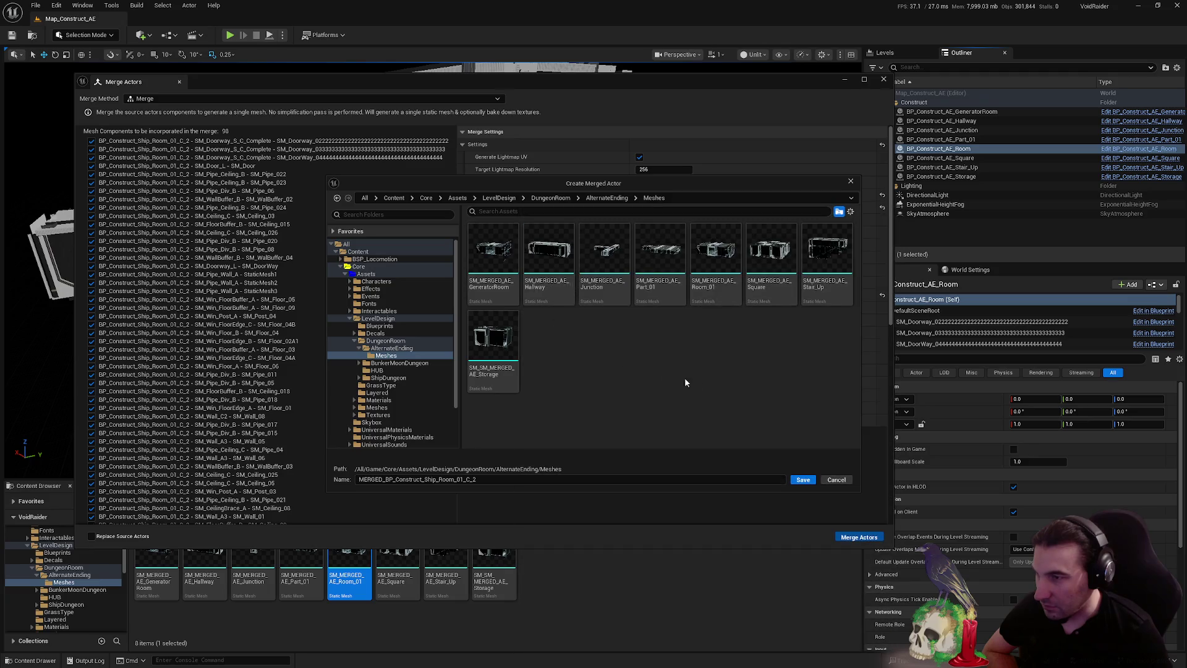
Save the merged mesh as SM_MERGED_AE_Room_01 in the Meshes folder
click(706, 288)
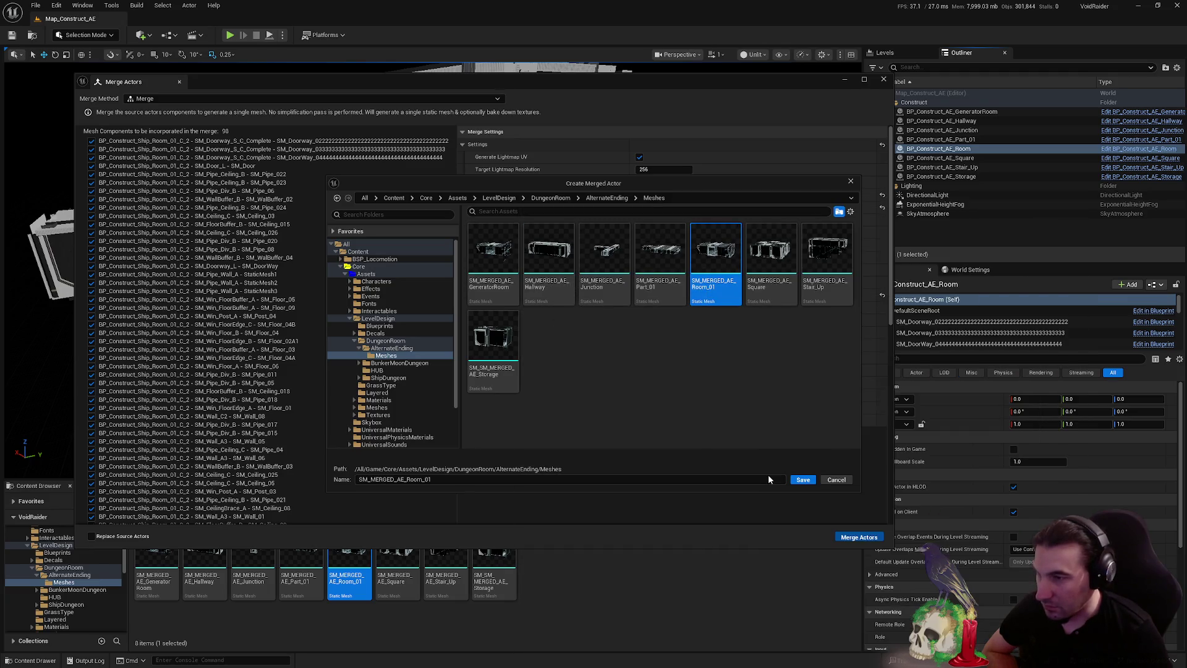
click(370, 480)
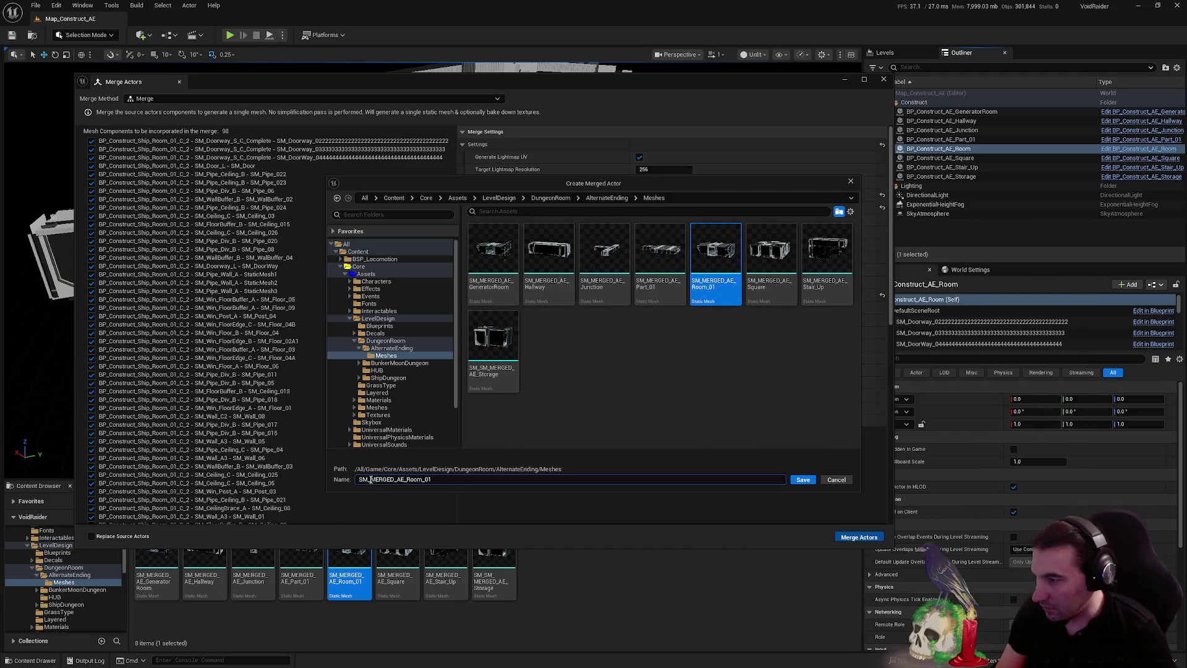
click(639, 418)
click(802, 480)
key(super)
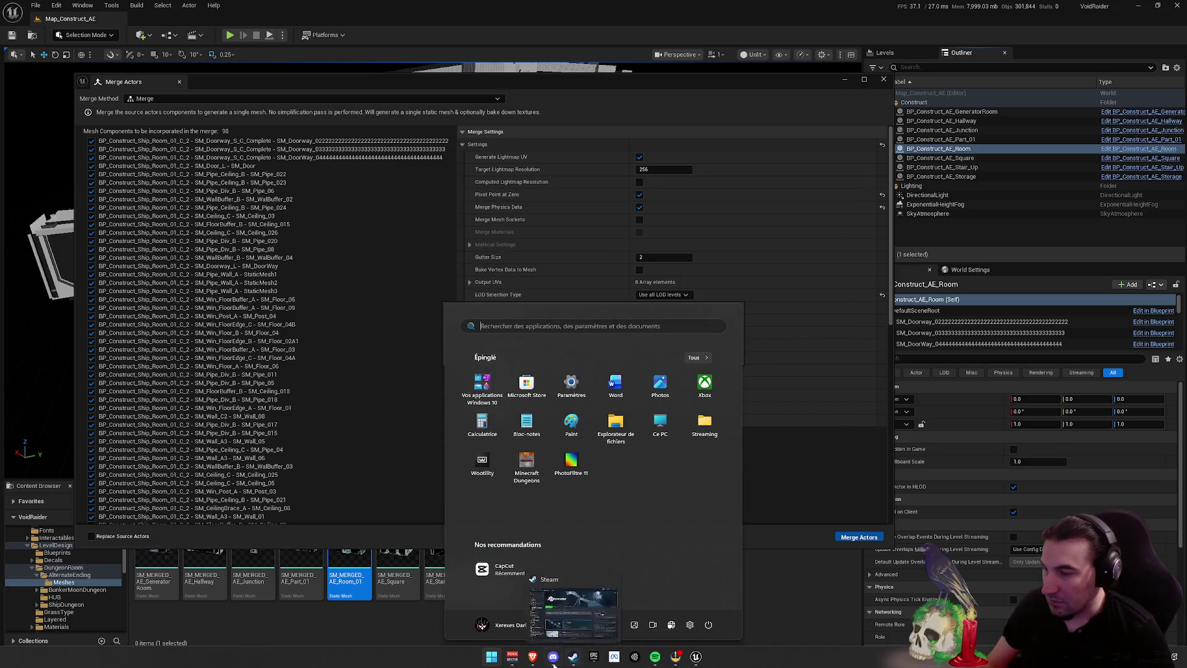
key(super)
key(super)
mouse_move(522, 662)
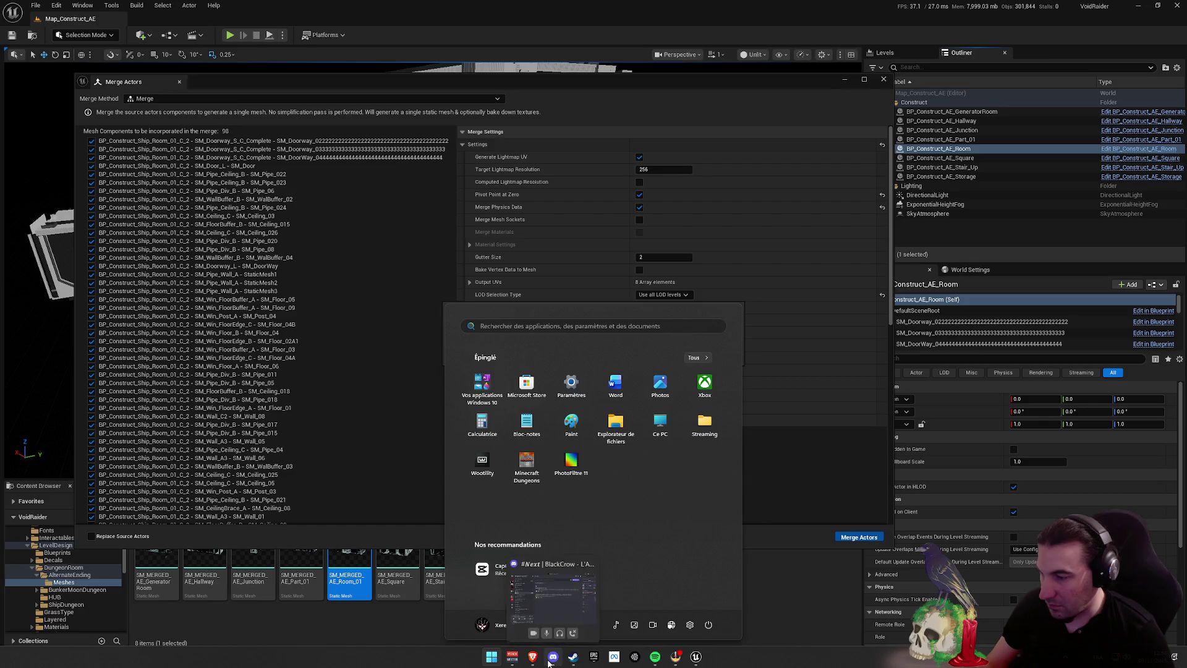
key(super)
key(super)
key(super)
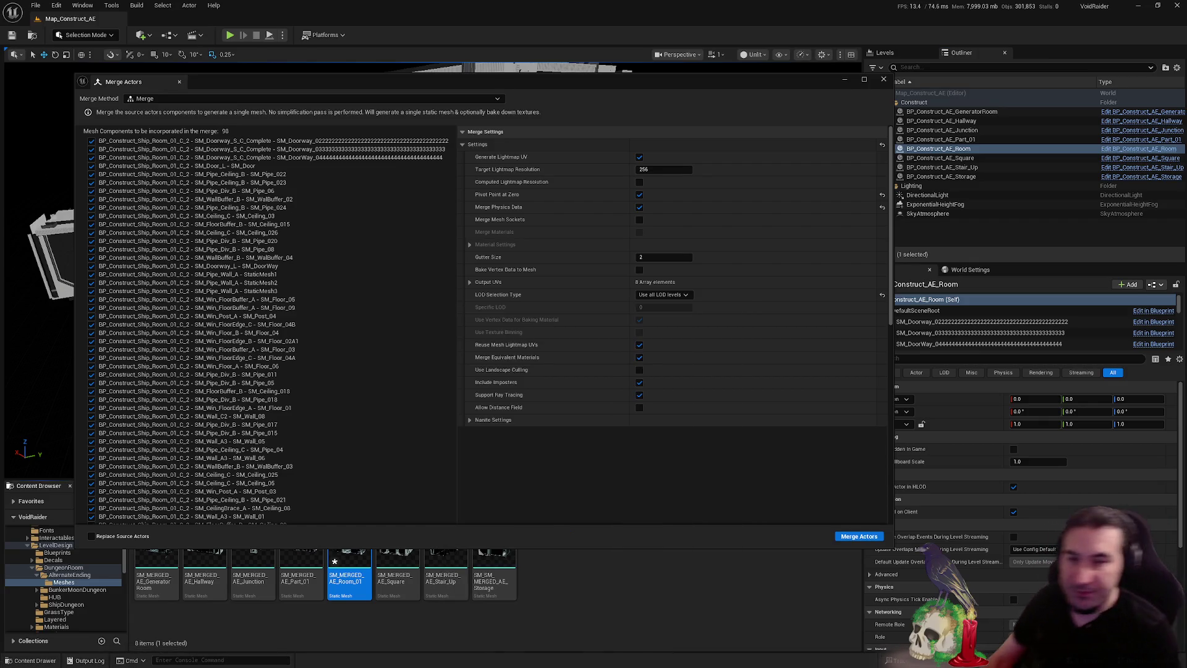
Close the merge tool, save SM_MERGED_AE_Room_01 via Save Selected, and switch to Spotify
click(883, 83)
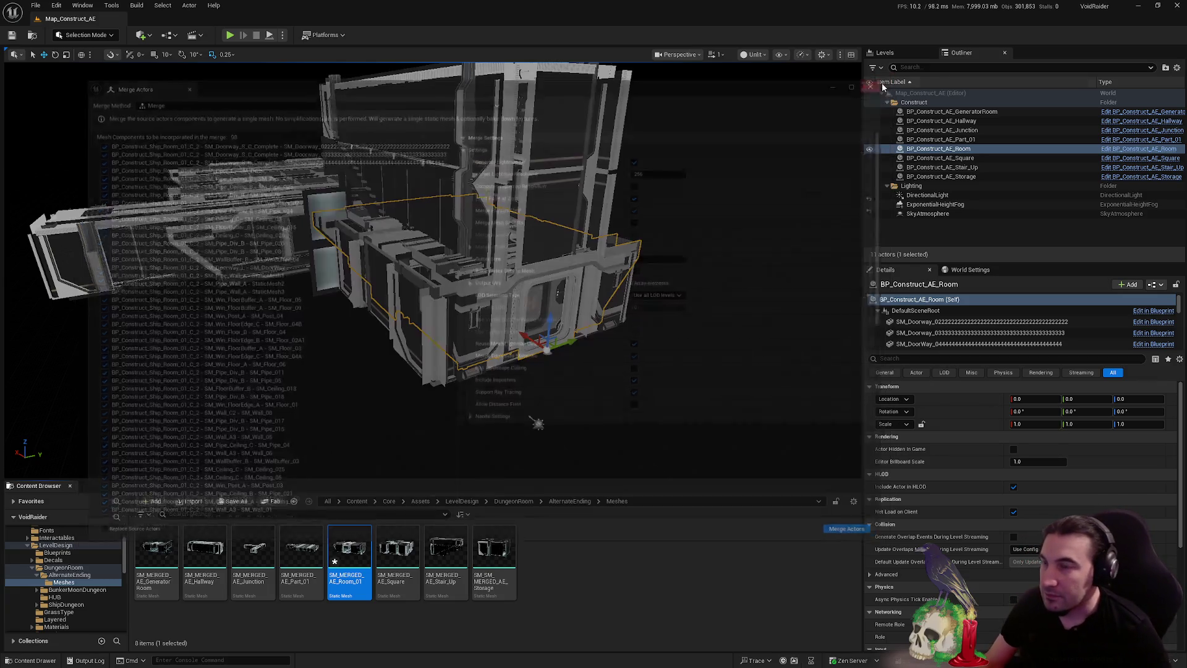
click(232, 501)
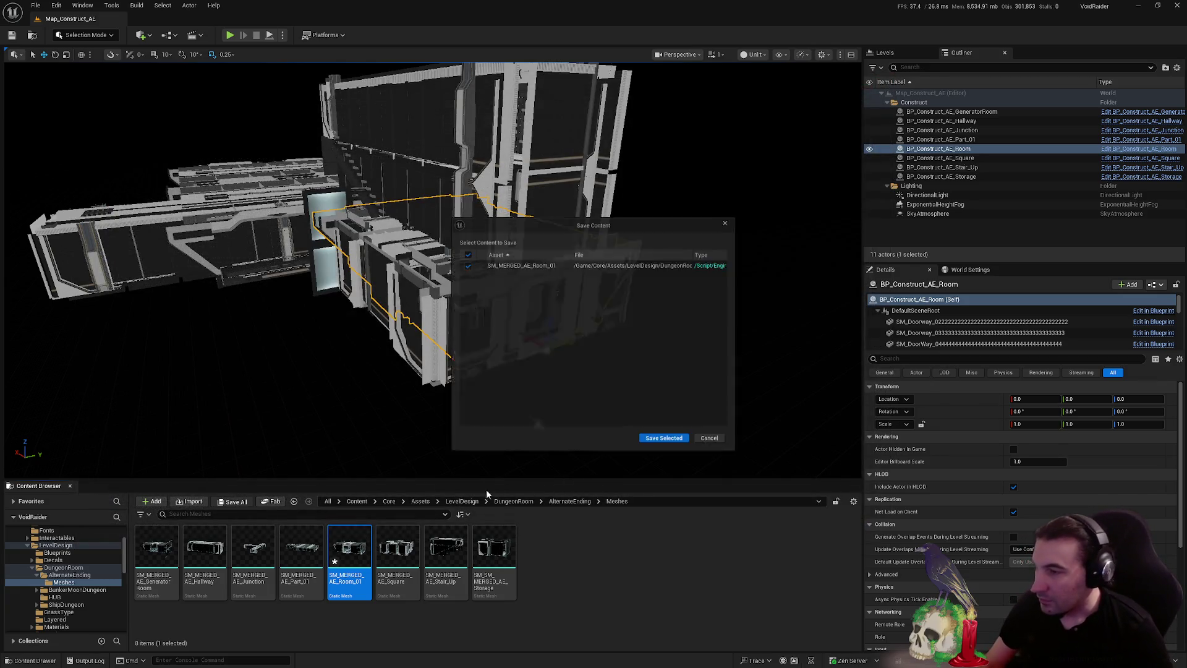
click(662, 439)
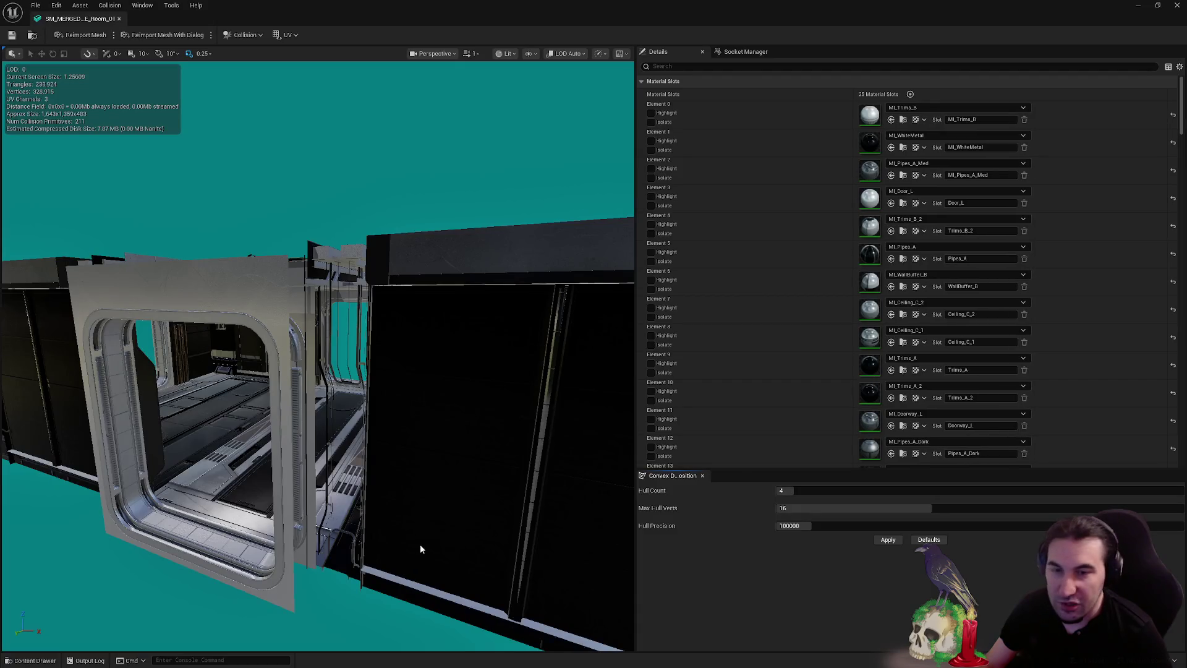
key(super)
click(655, 664)
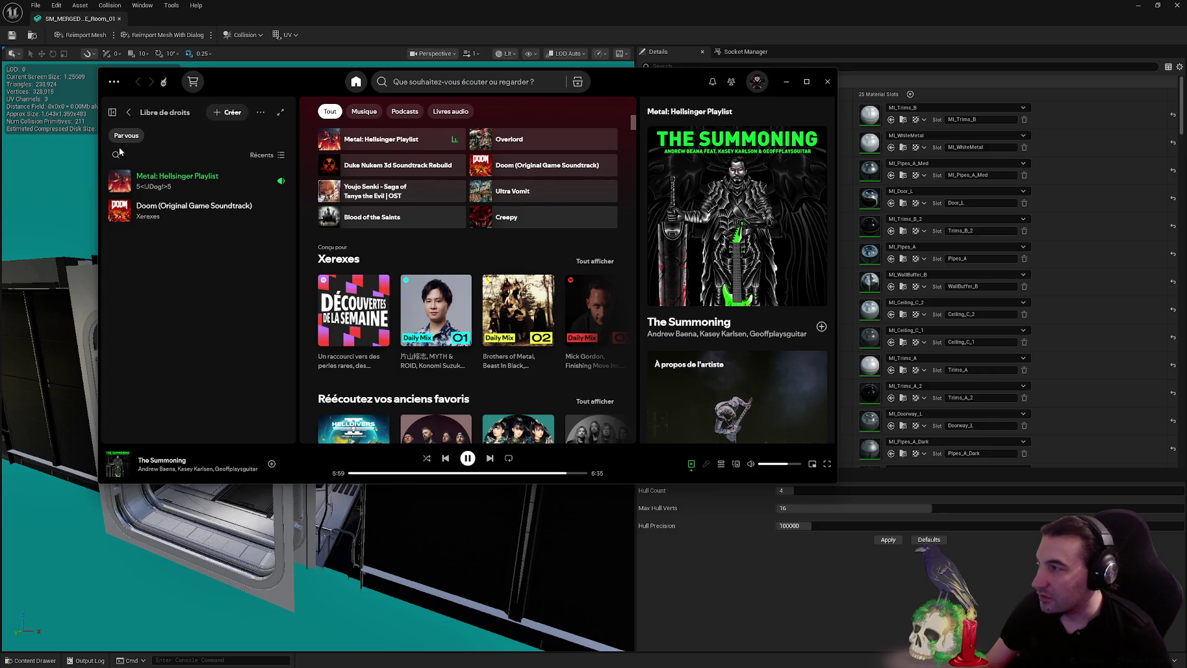
Browse the Spotify library and its Stream folder, playing the top library item
click(128, 112)
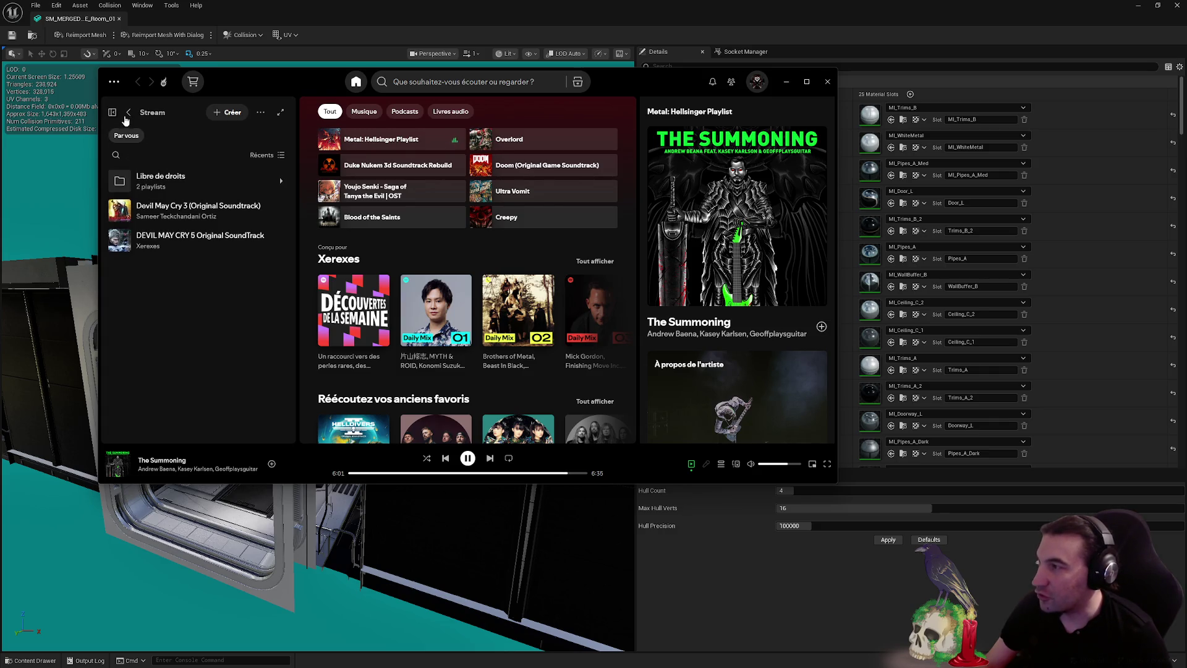
click(128, 112)
scroll(225, 254, down, 5)
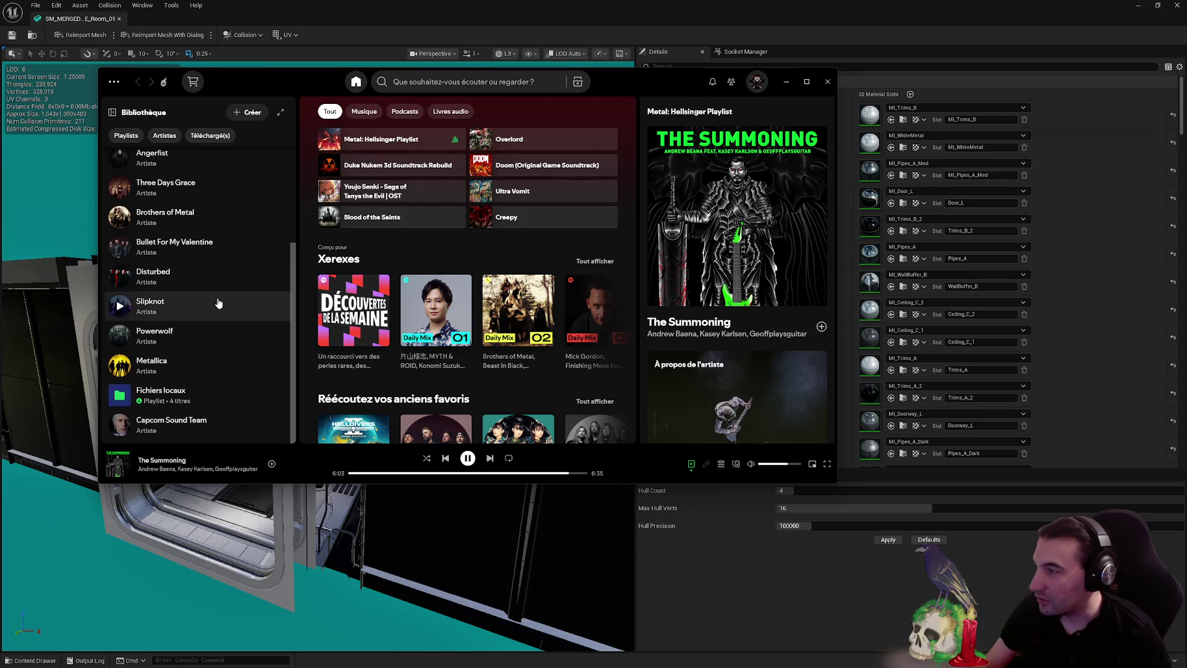
scroll(159, 359, up, 5)
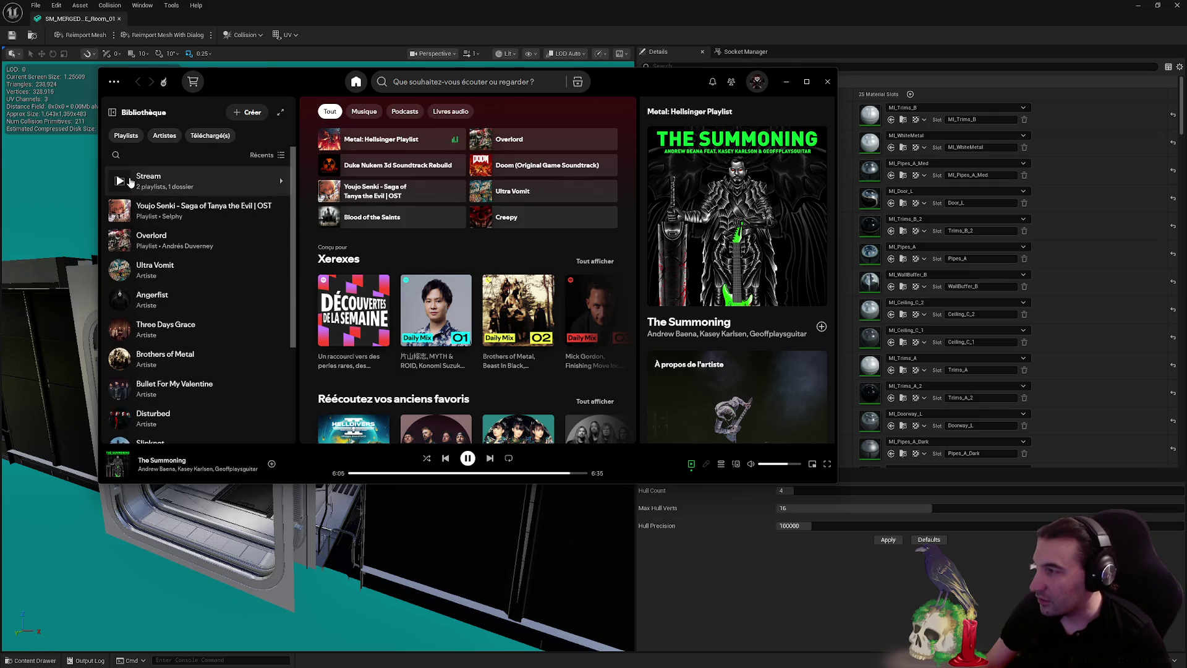
scroll(130, 180, down, 3)
scroll(129, 181, down, 2)
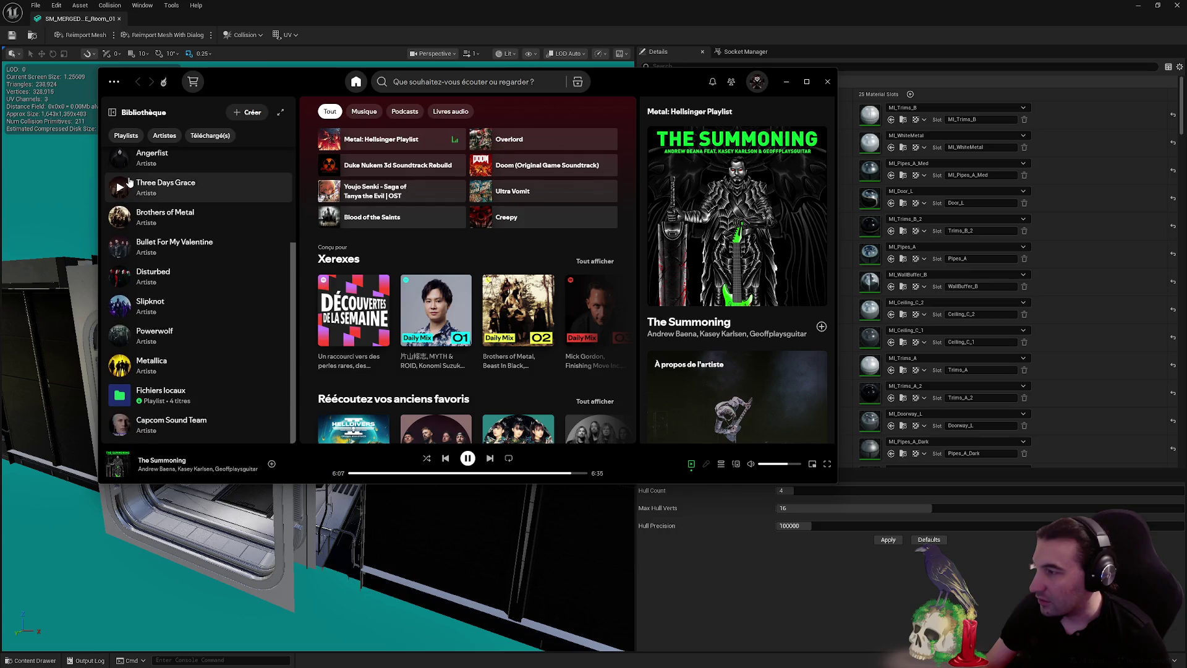
scroll(129, 181, up, 5)
click(124, 182)
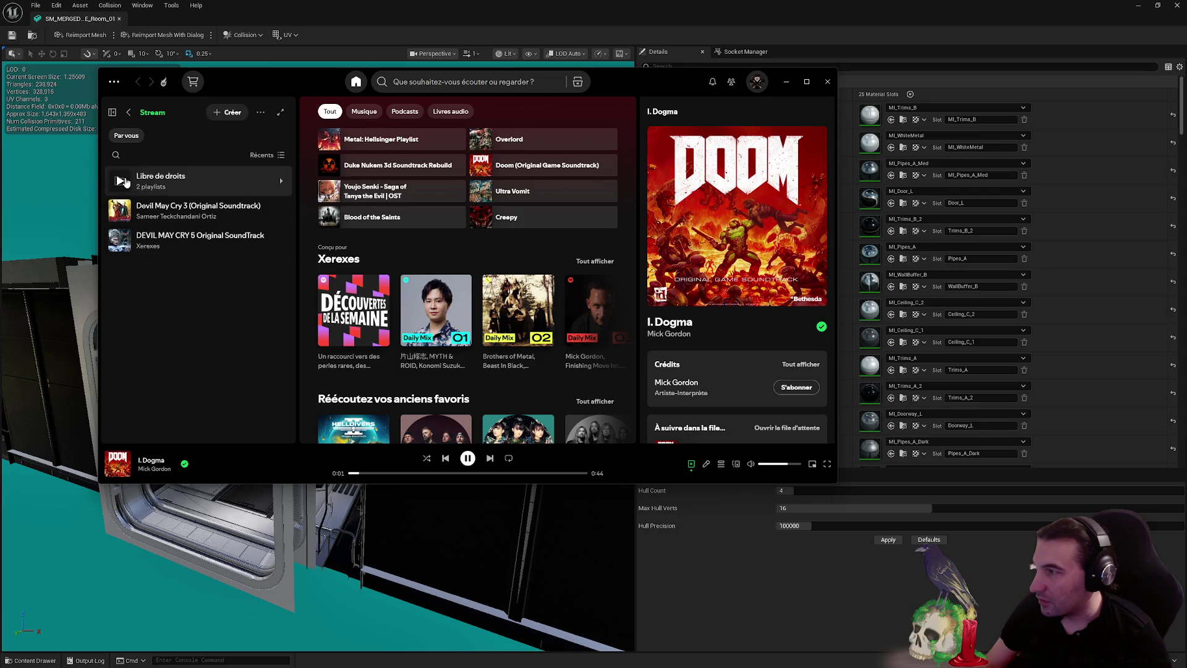
click(177, 184)
click(128, 112)
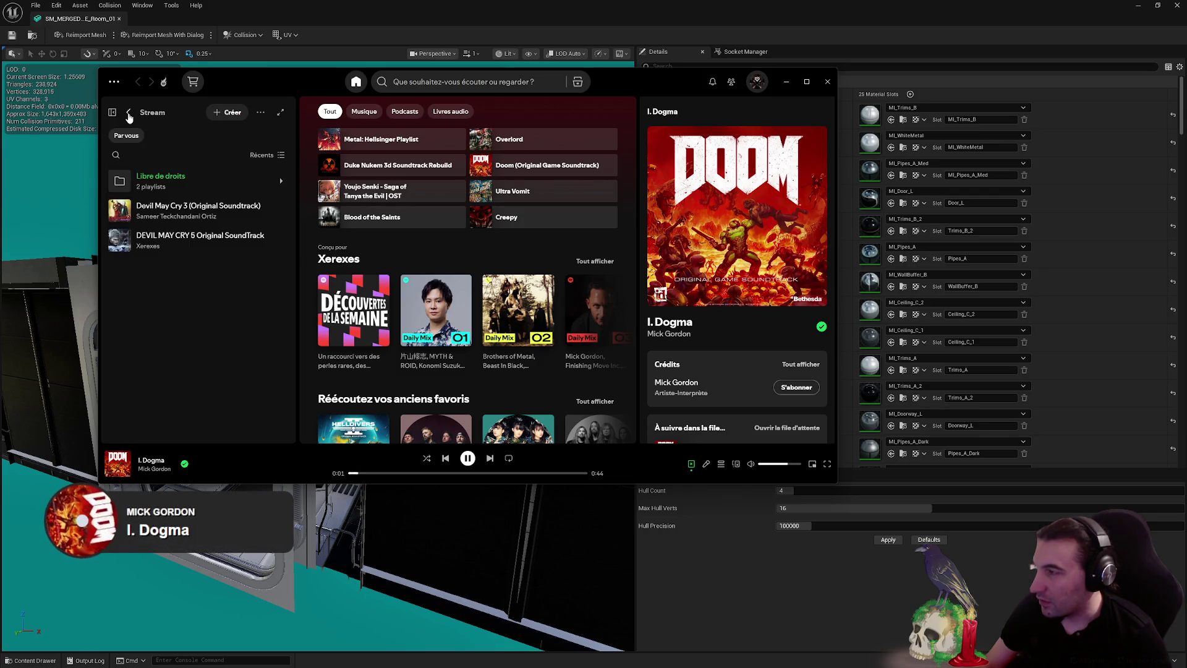
scroll(189, 210, down, 2)
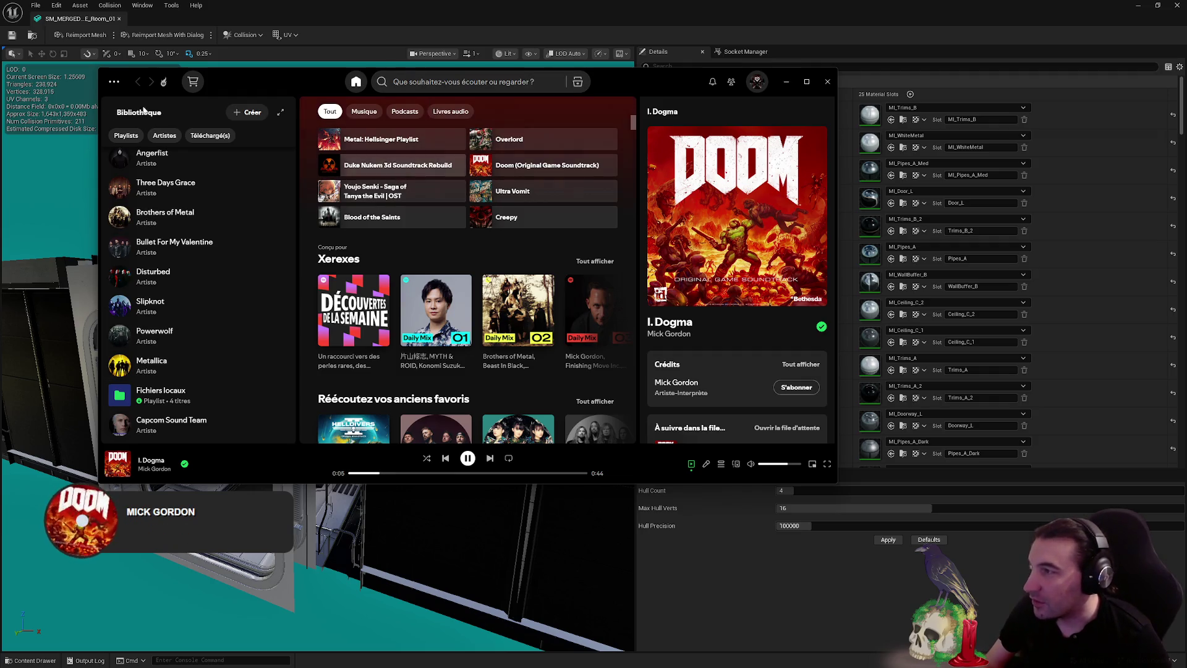
Search 'helldiver', play the Helldivers 2 soundtrack album, and minimize Spotify
click(412, 83)
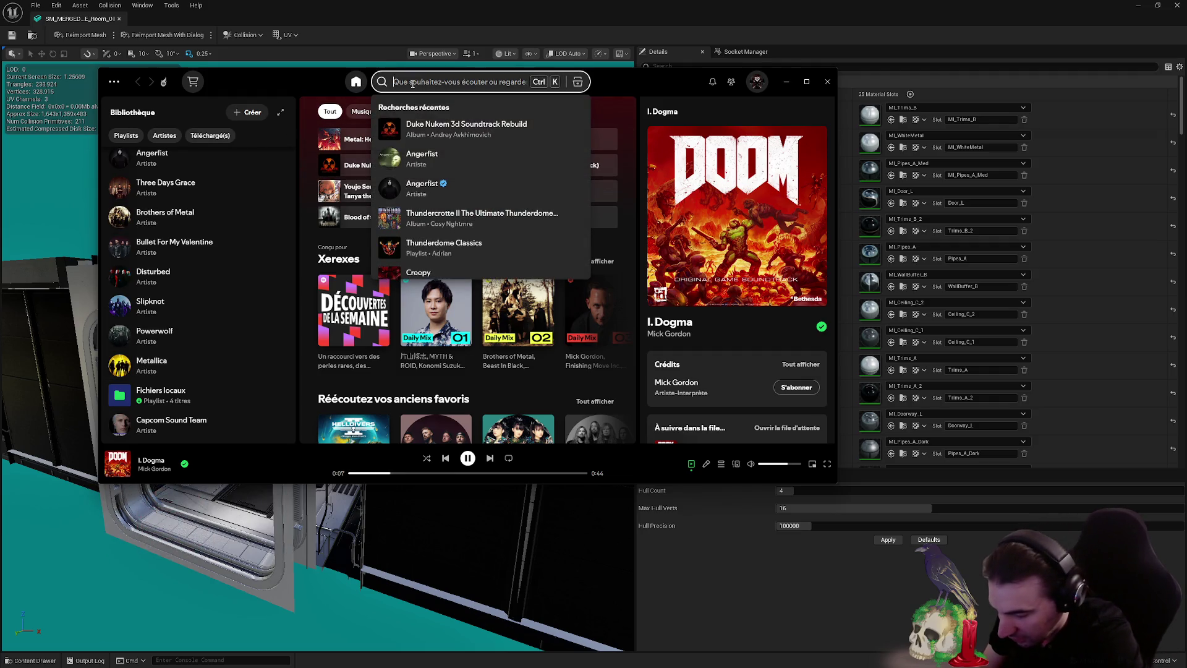
text(helldiver)
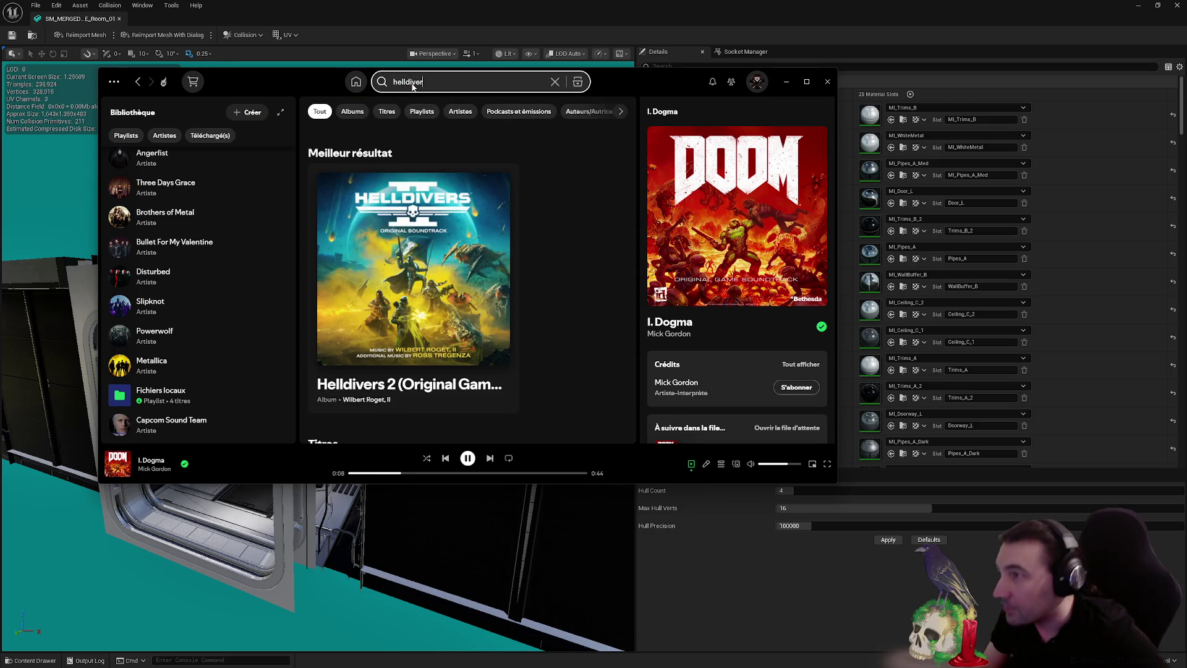
click(498, 394)
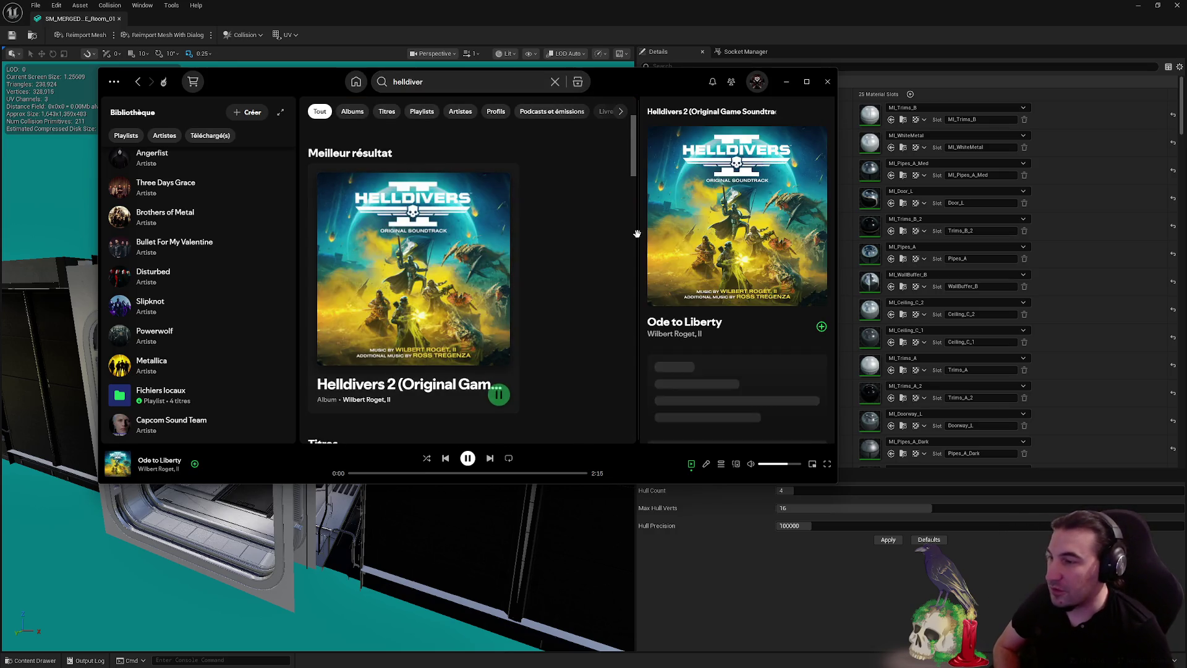
click(786, 81)
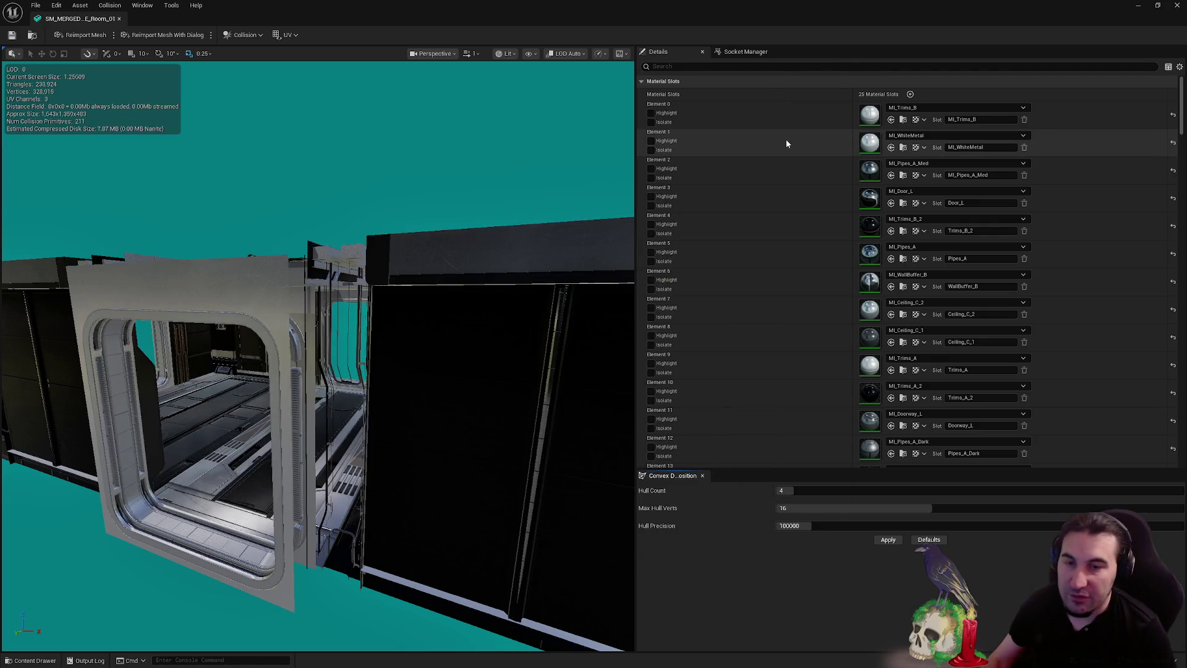
Fly the camera into the room's doorway and scroll Details to the LOD 0 Sections list
mouse_move(494, 278)
mouse_down()
mouse_move(458, 248)
mouse_move(408, 266)
mouse_up()
scroll(973, 219, down, 10)
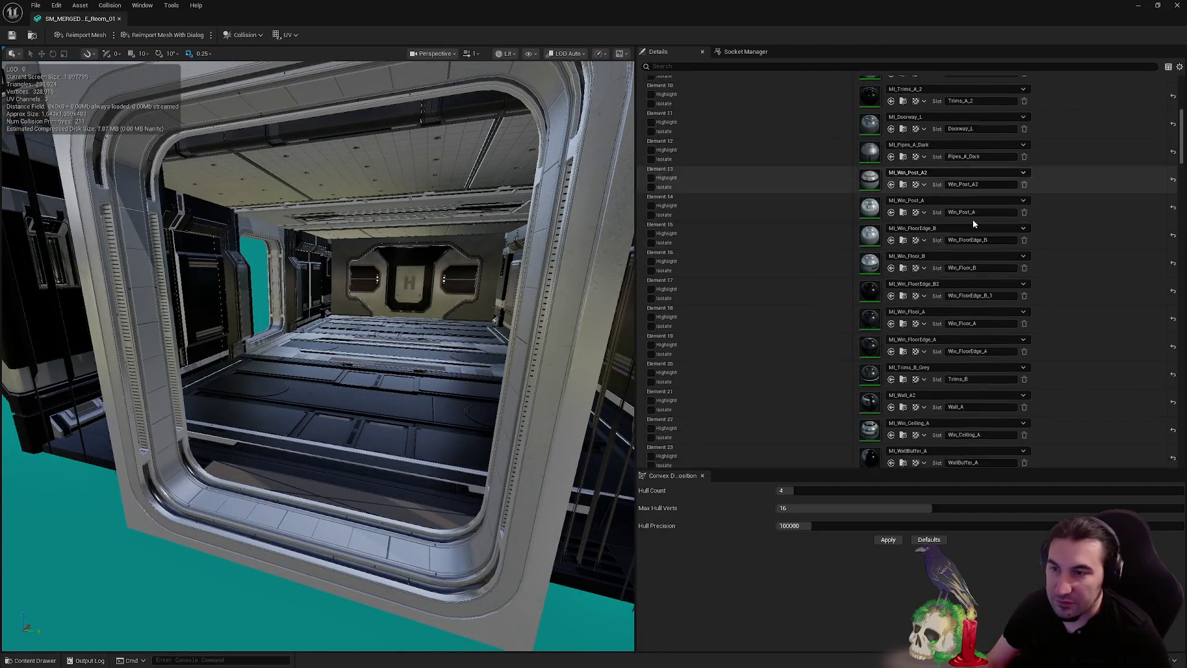
scroll(1014, 222, down, 5)
scroll(1016, 249, down, 3)
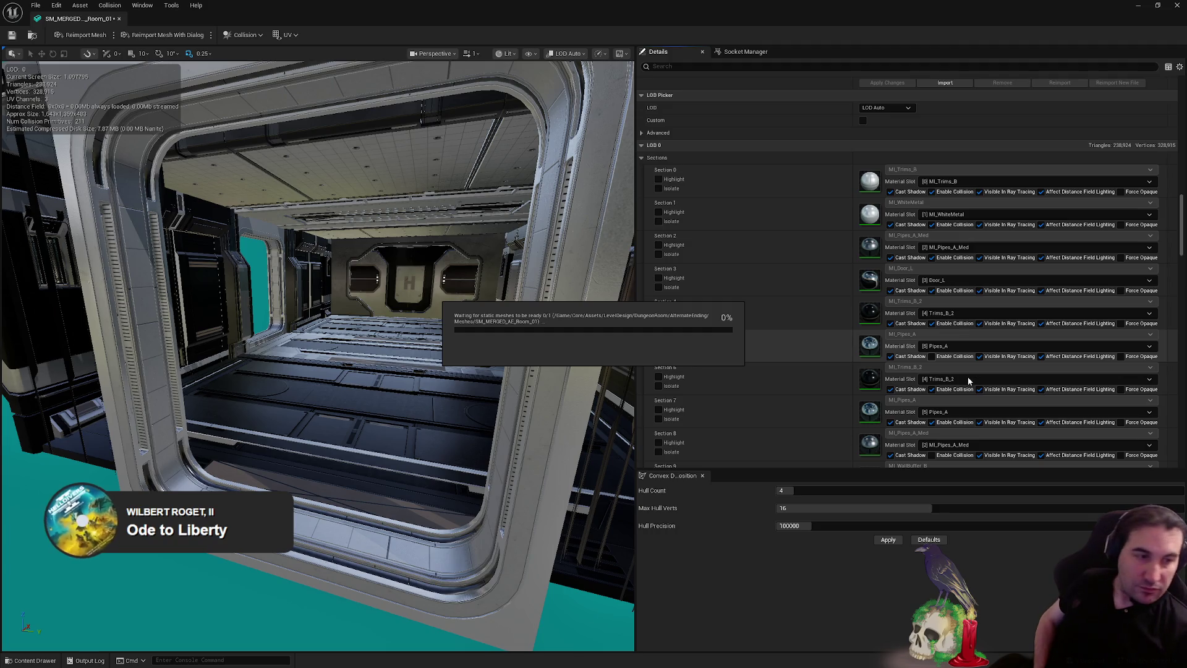
scroll(967, 377, down, 3)
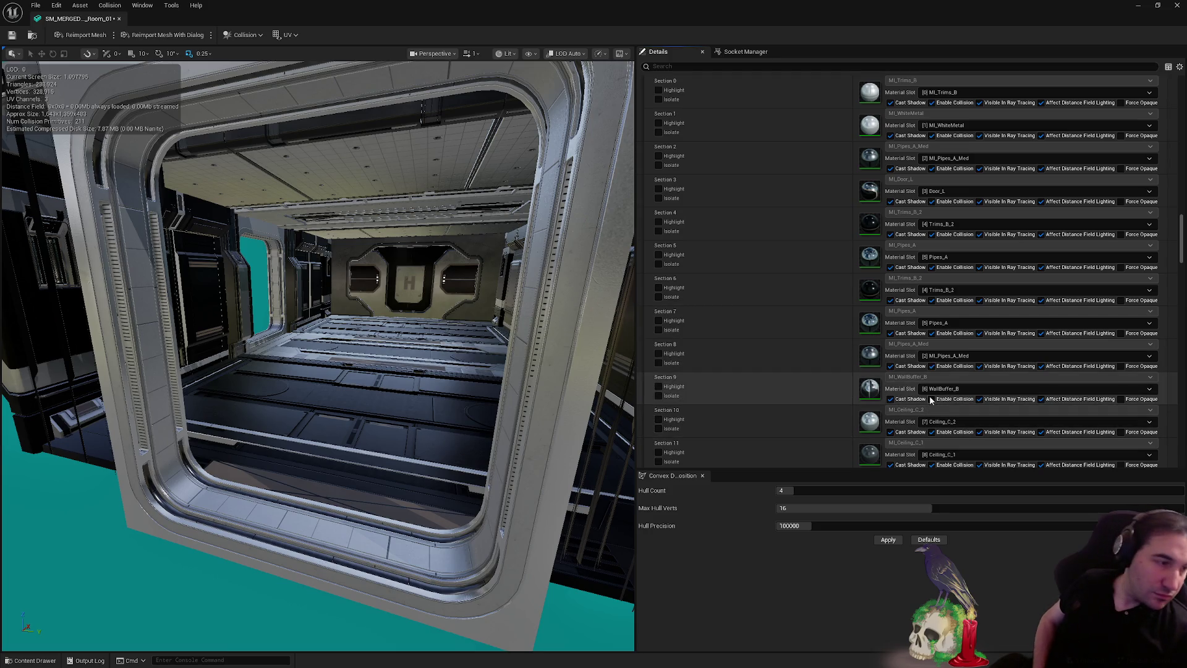
Uncheck Enable Collision on Sections 9, 24, 25 and one further lower section
click(931, 399)
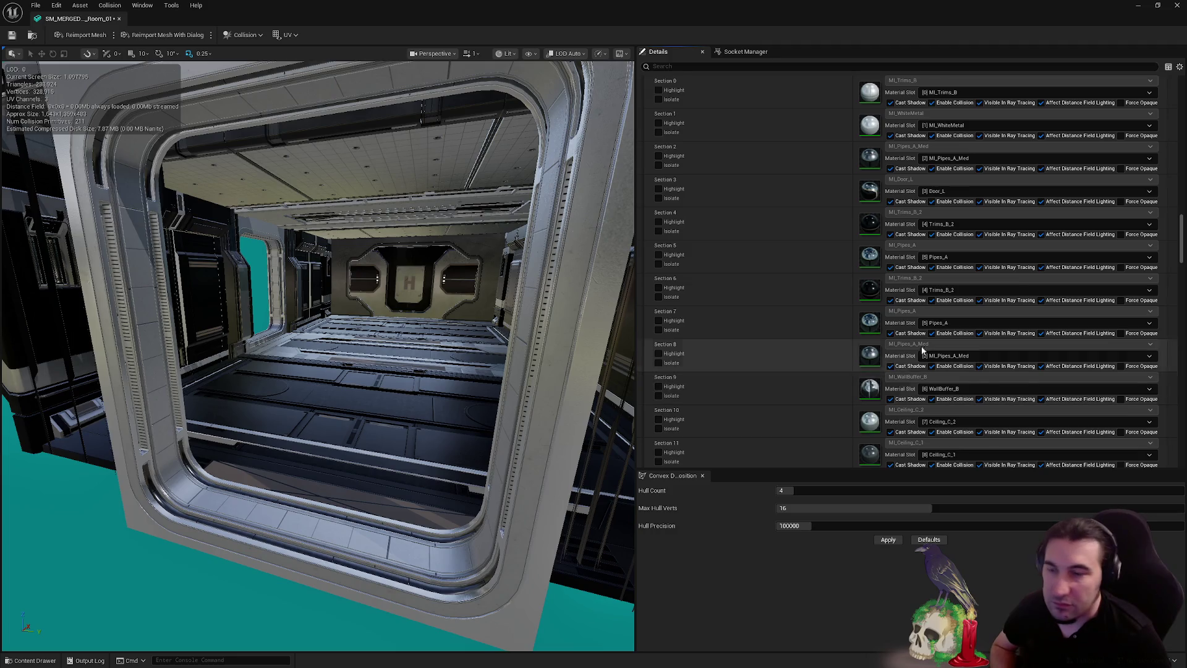
scroll(984, 313, down, 5)
scroll(984, 314, down, 10)
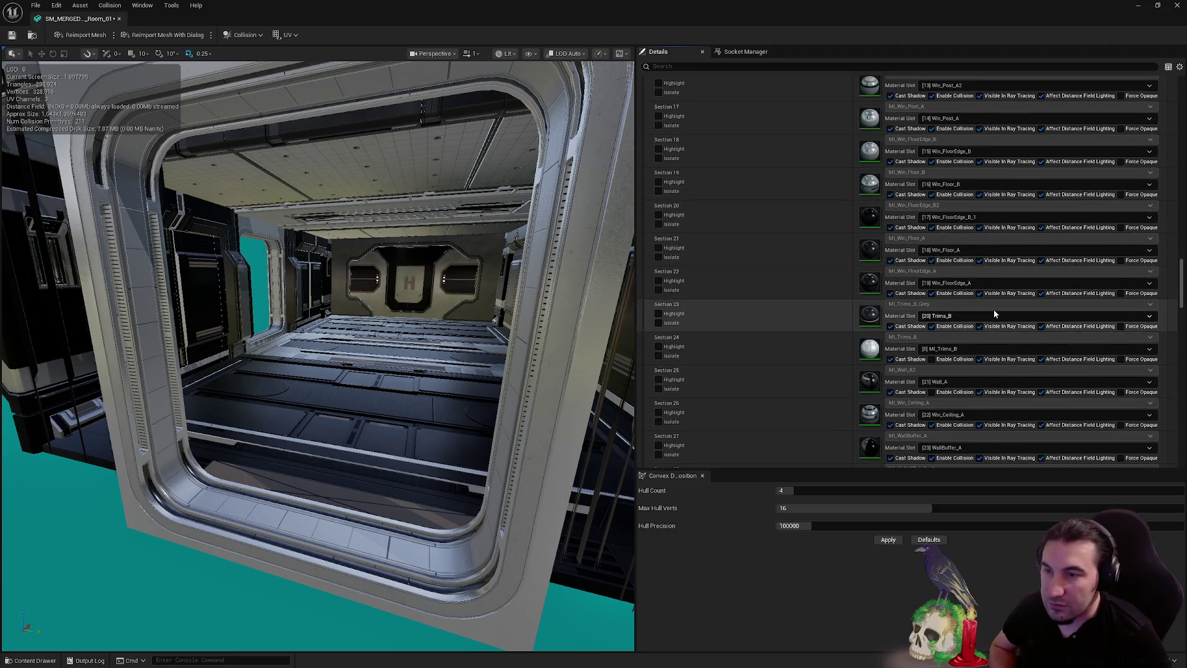
click(932, 226)
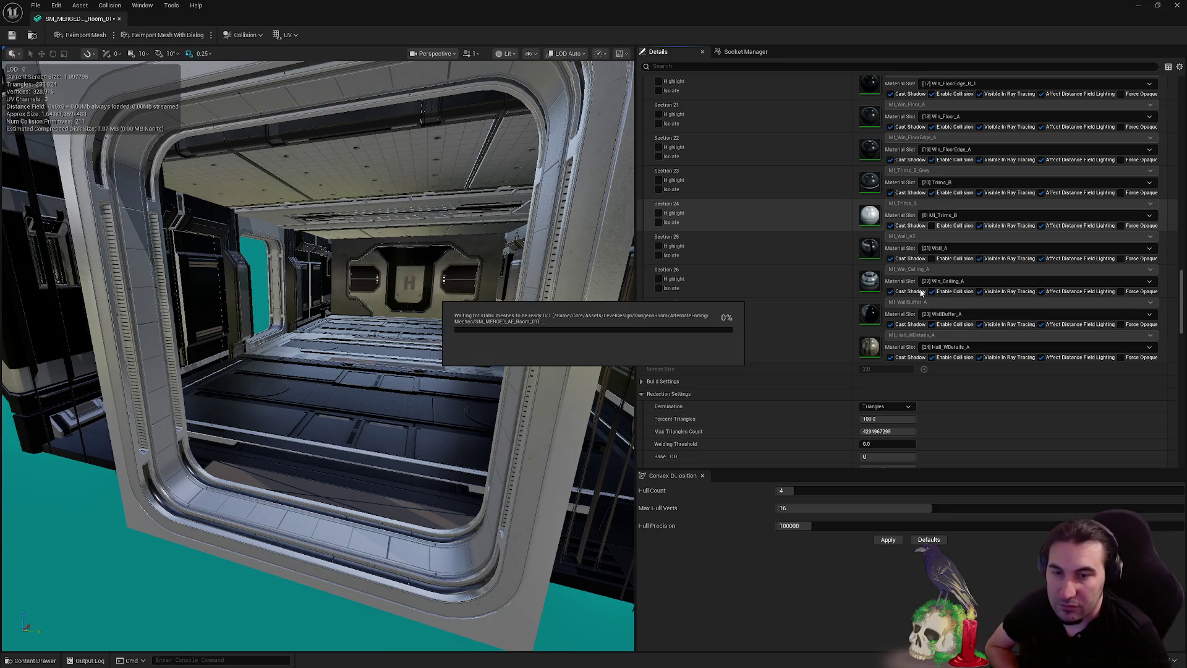
click(931, 259)
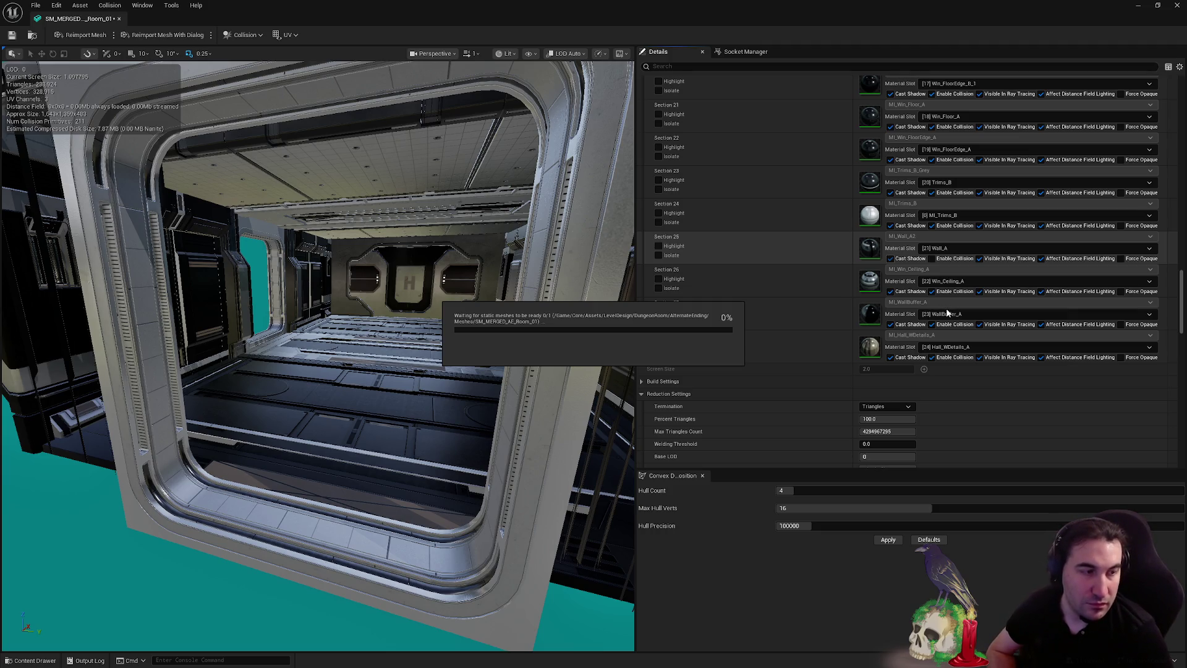
scroll(915, 306, down, 1)
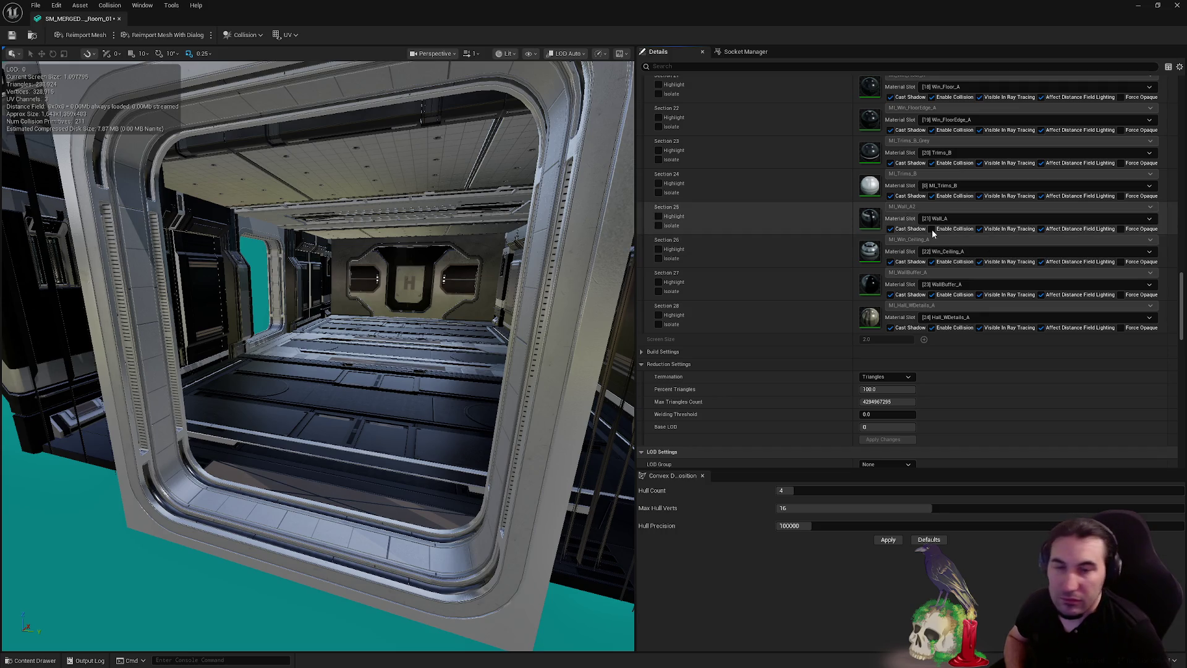
click(931, 229)
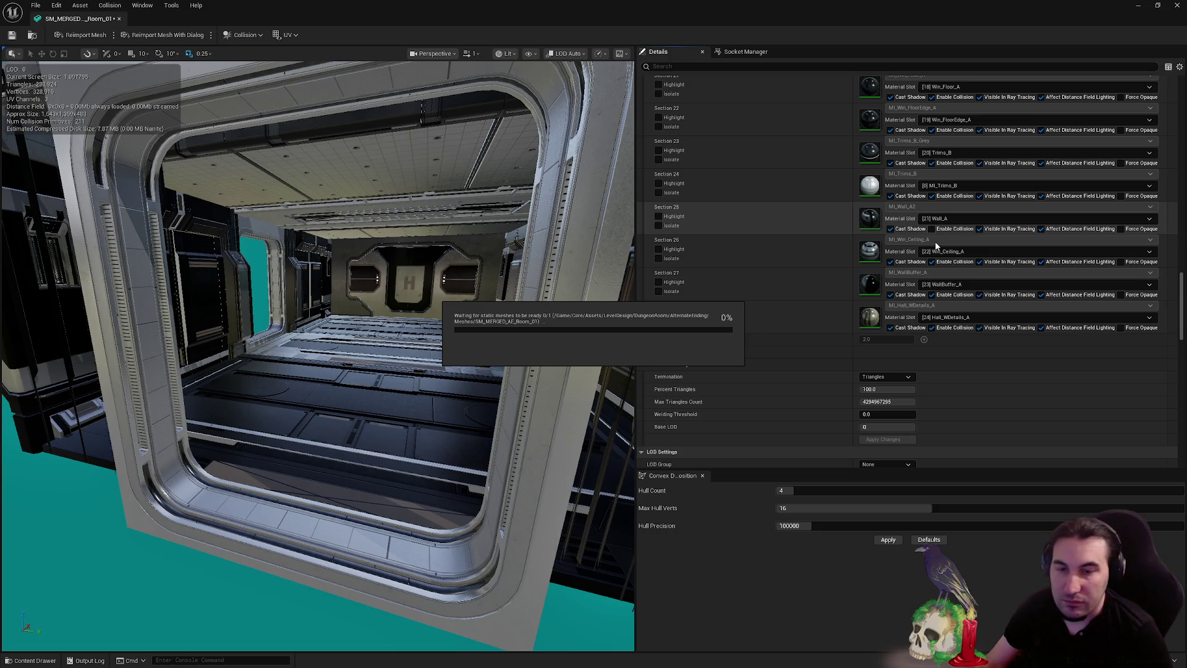
scroll(936, 314, down, 2)
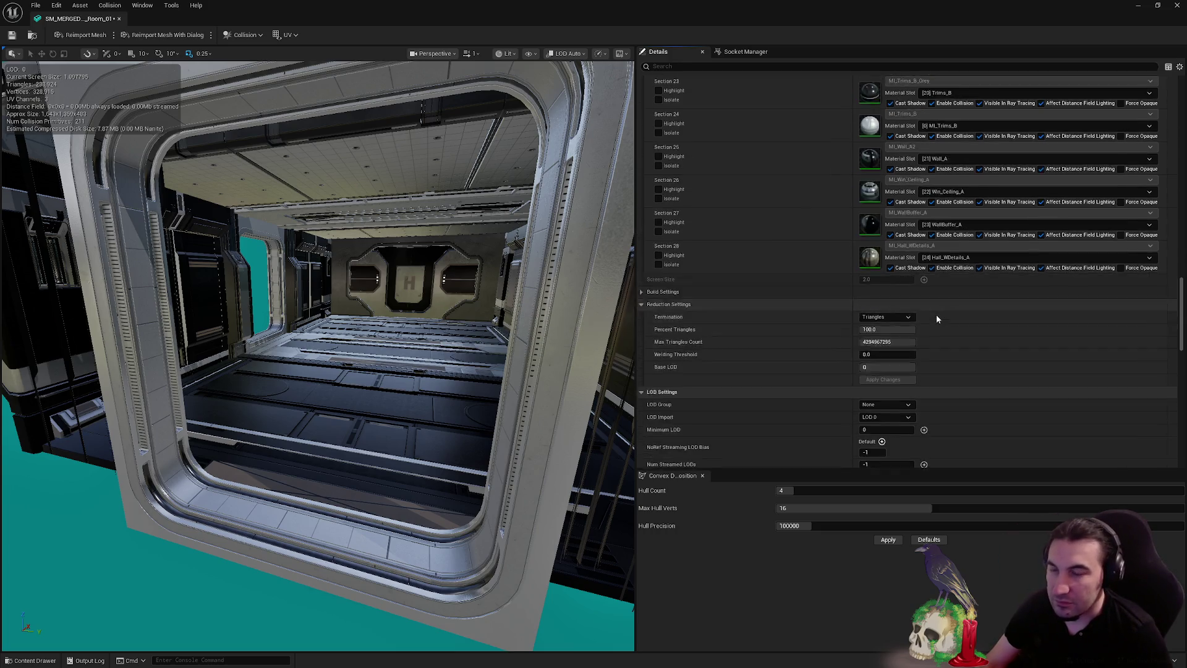
scroll(936, 315, down, 4)
Set the room mesh's LOD Group to LargeProp, accepting the overwrite with group defaults
click(884, 272)
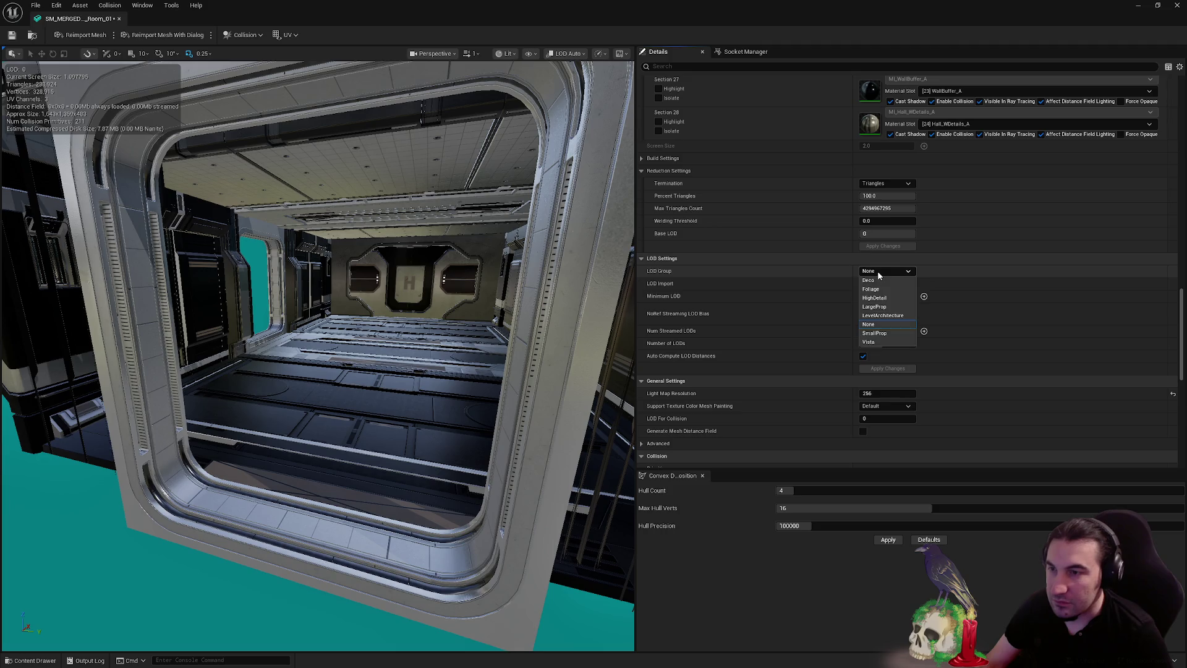
click(886, 308)
click(714, 355)
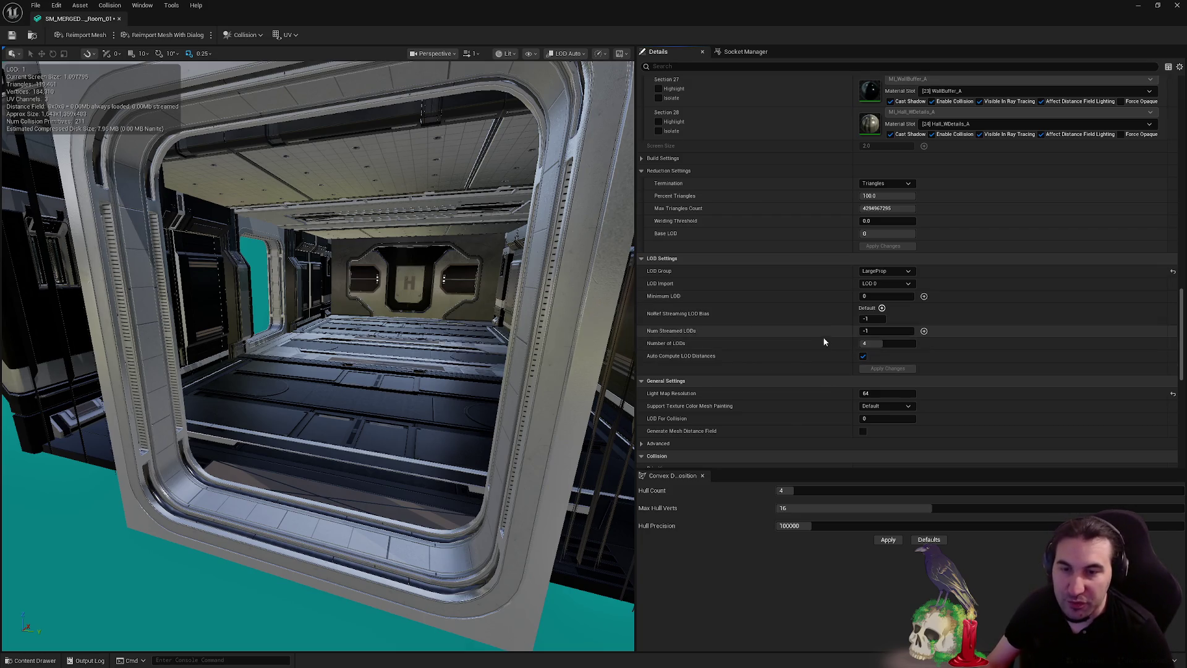
Uncheck Auto Compute LOD Distances for SM_MERGED_AE_Room_01
click(863, 357)
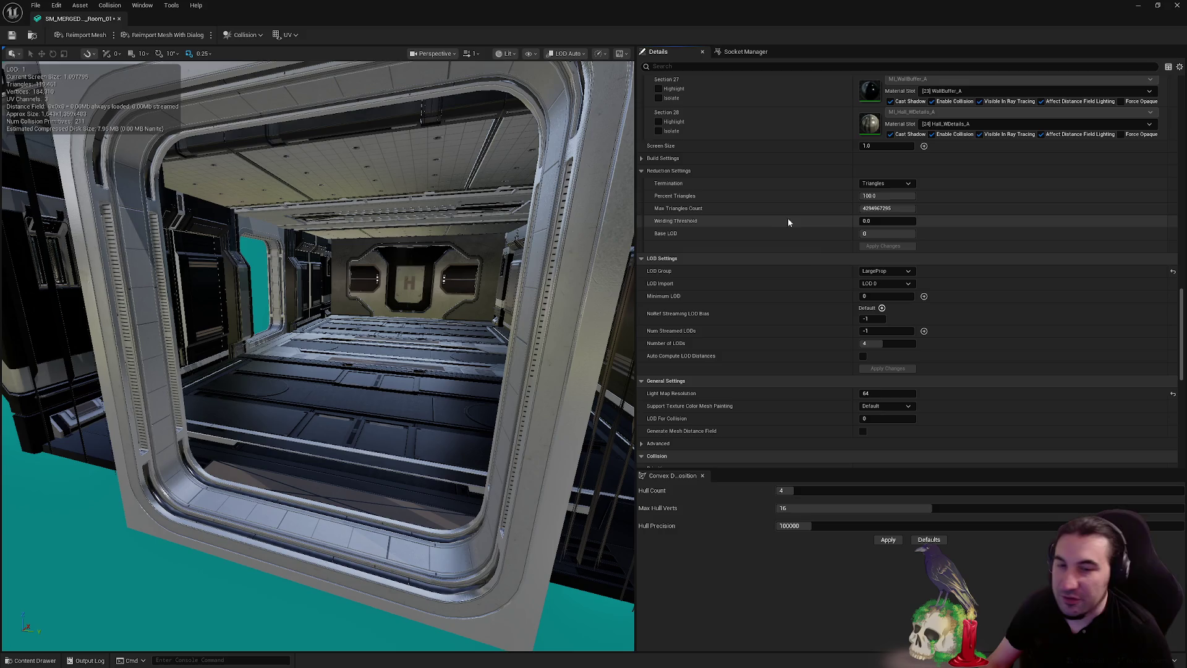
Preview LOD 0 and LOD 1, then set LOD 1 Screen Size to 0.8
scroll(804, 238, down, 3)
scroll(810, 244, down, 10)
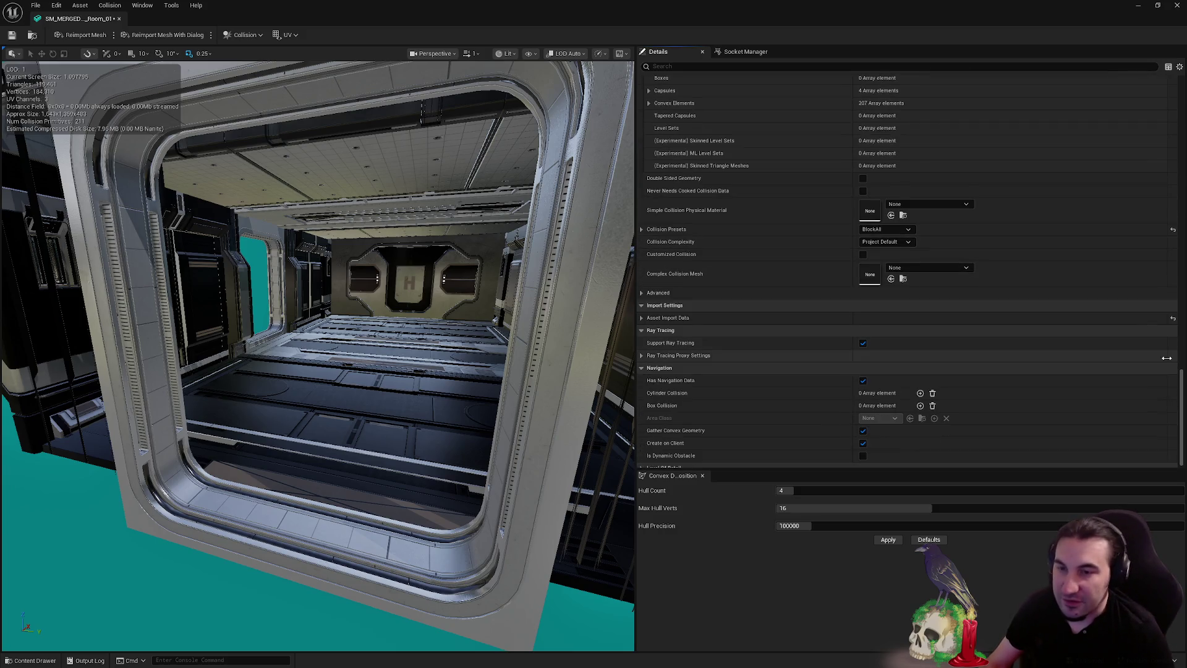
scroll(841, 343, up, 20)
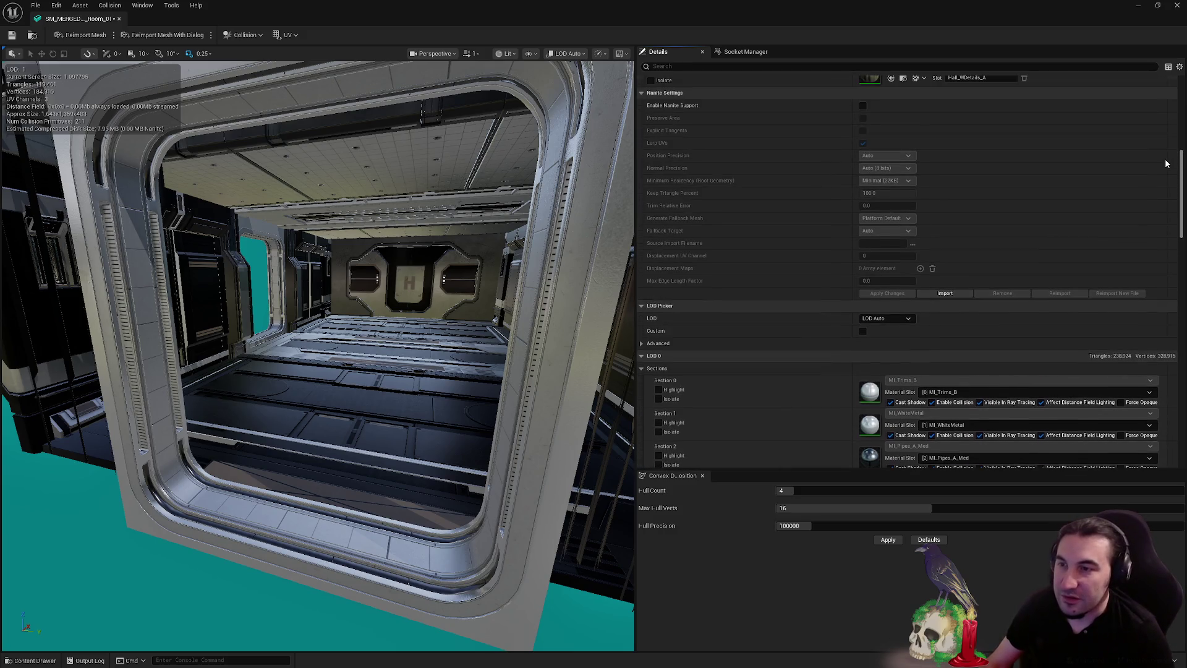
click(889, 316)
click(888, 315)
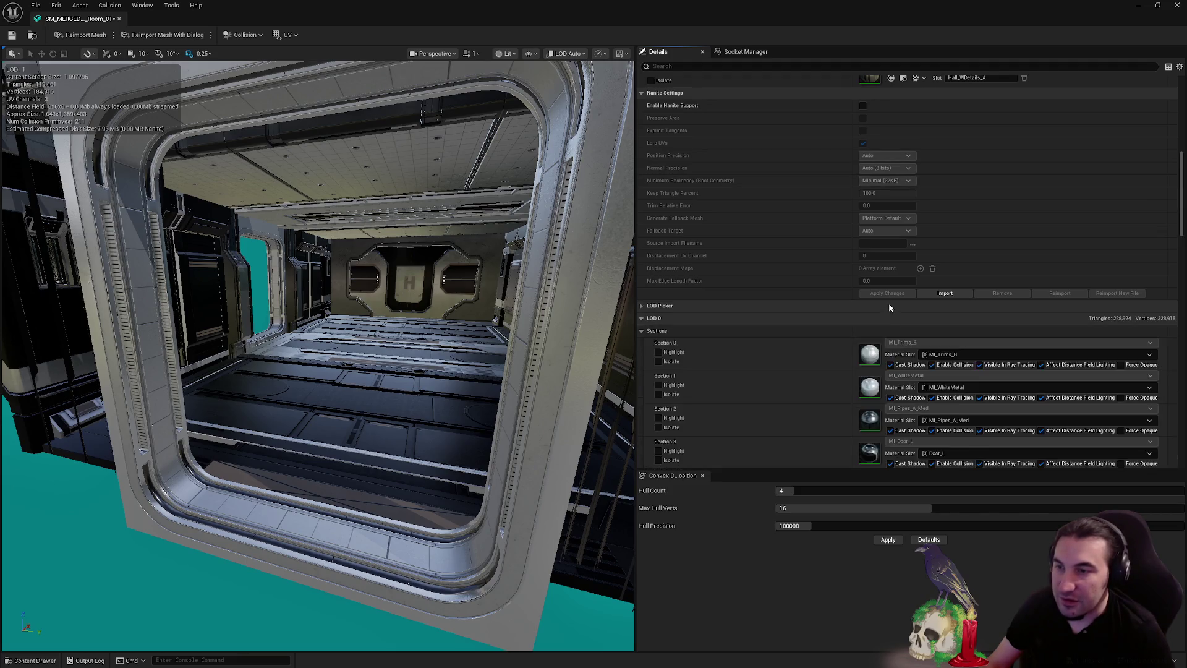
click(893, 319)
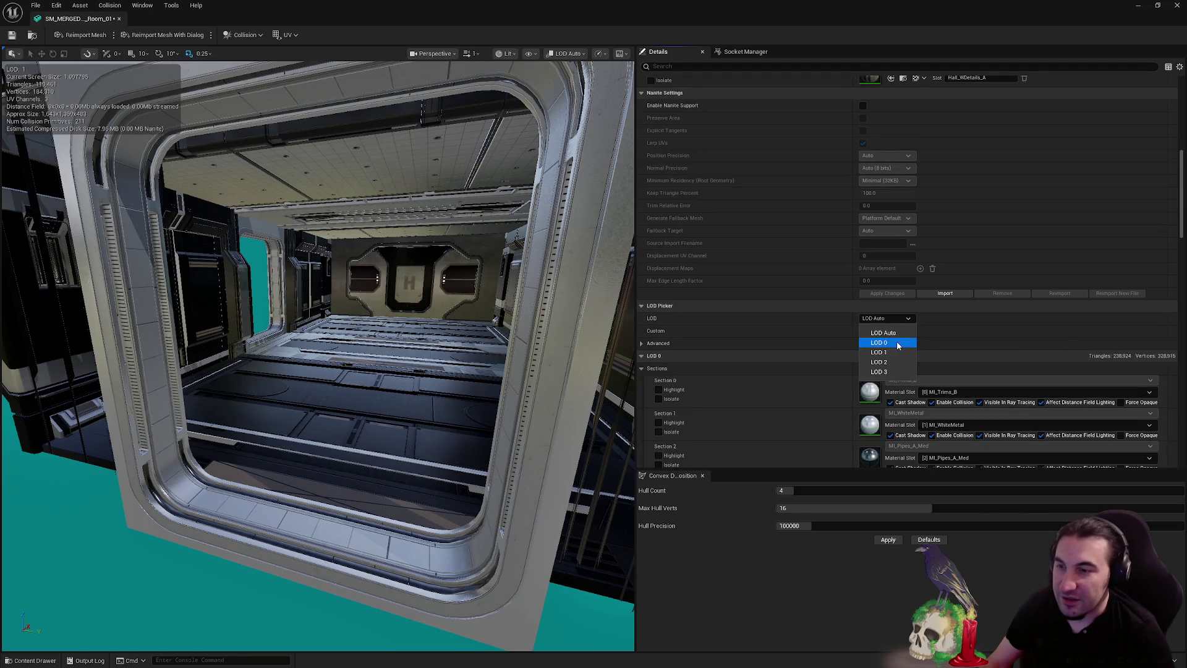
click(896, 338)
click(896, 320)
click(893, 350)
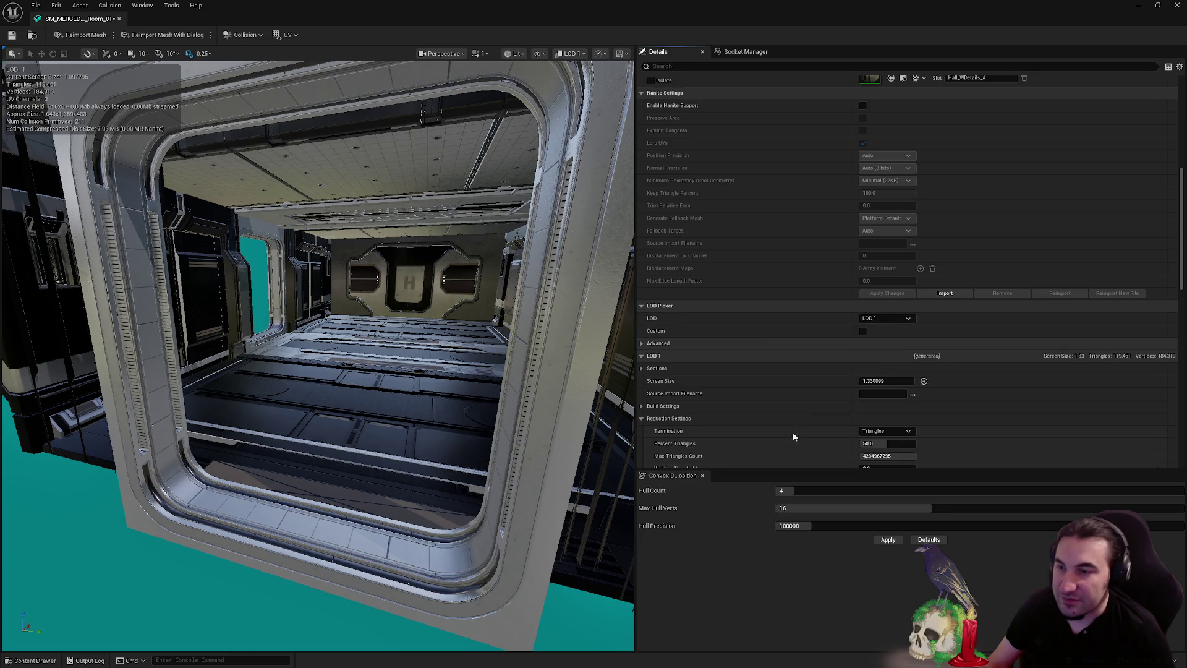
scroll(317, 355, down, 5)
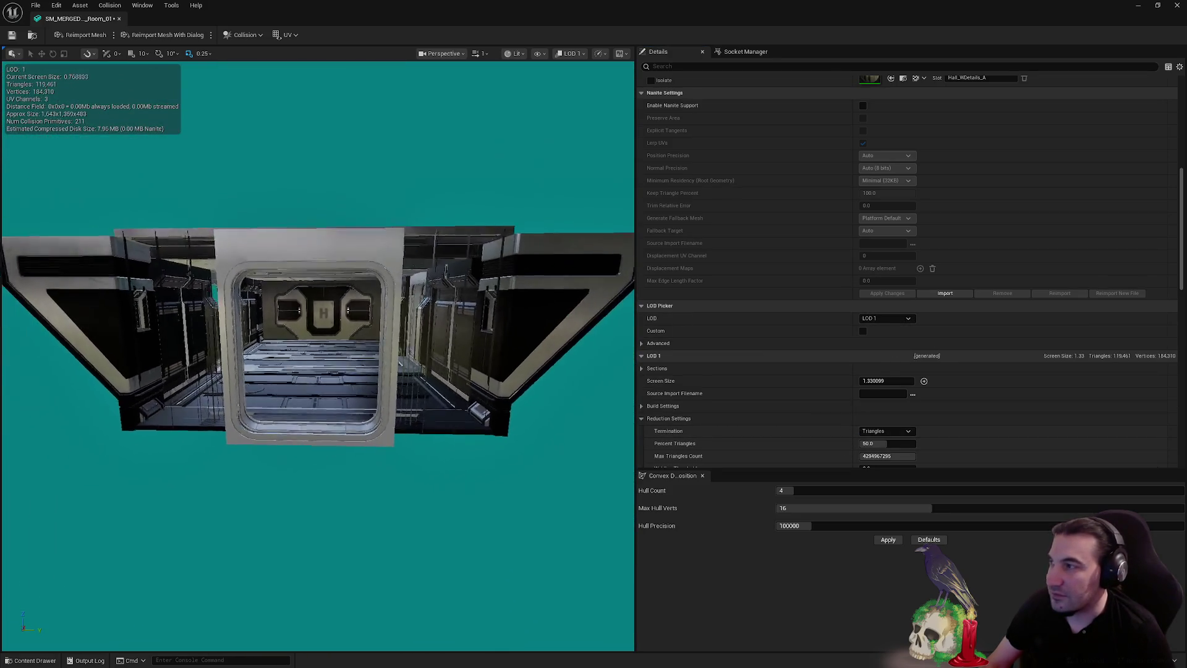
scroll(317, 356, up, 1)
click(873, 381)
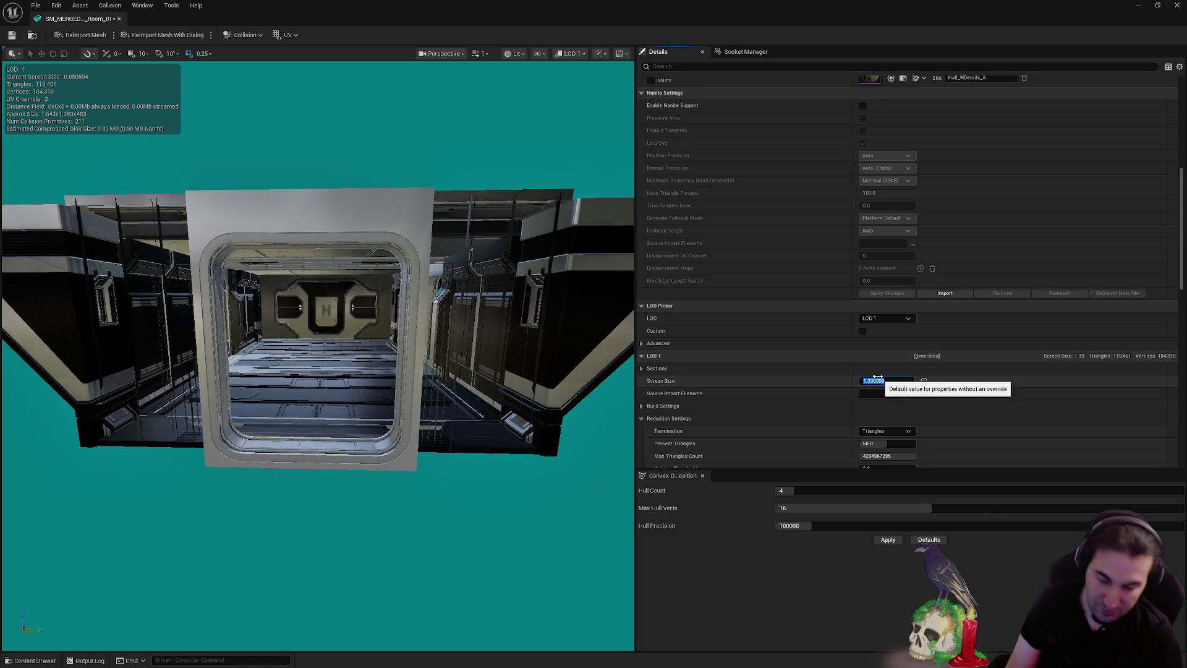
text(0.8)
Preview LOD 2 (25% triangles, screen size ~0.797) with the camera pulled back
click(885, 318)
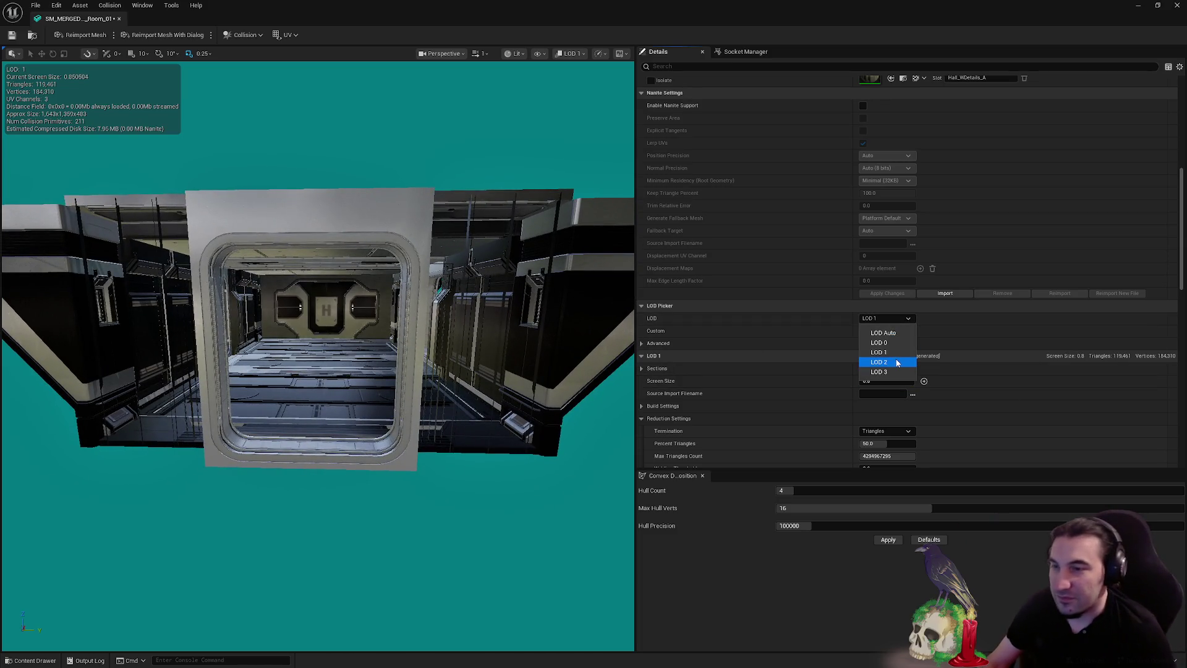
click(878, 361)
scroll(317, 355, down, 5)
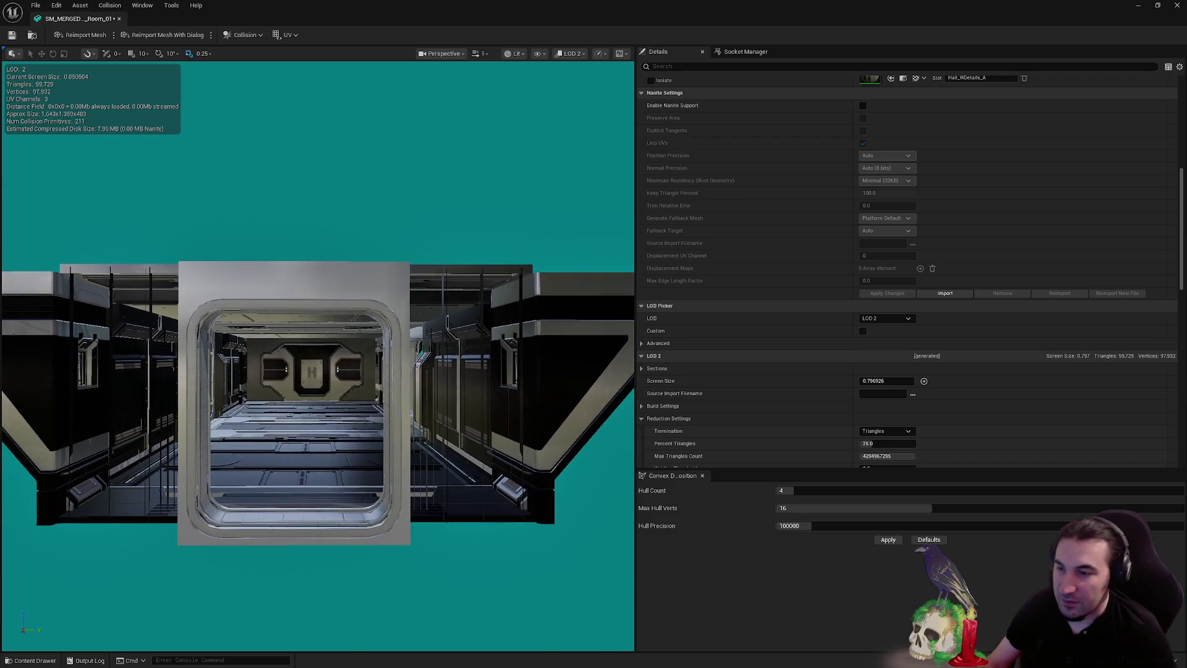
scroll(317, 355, down, 4)
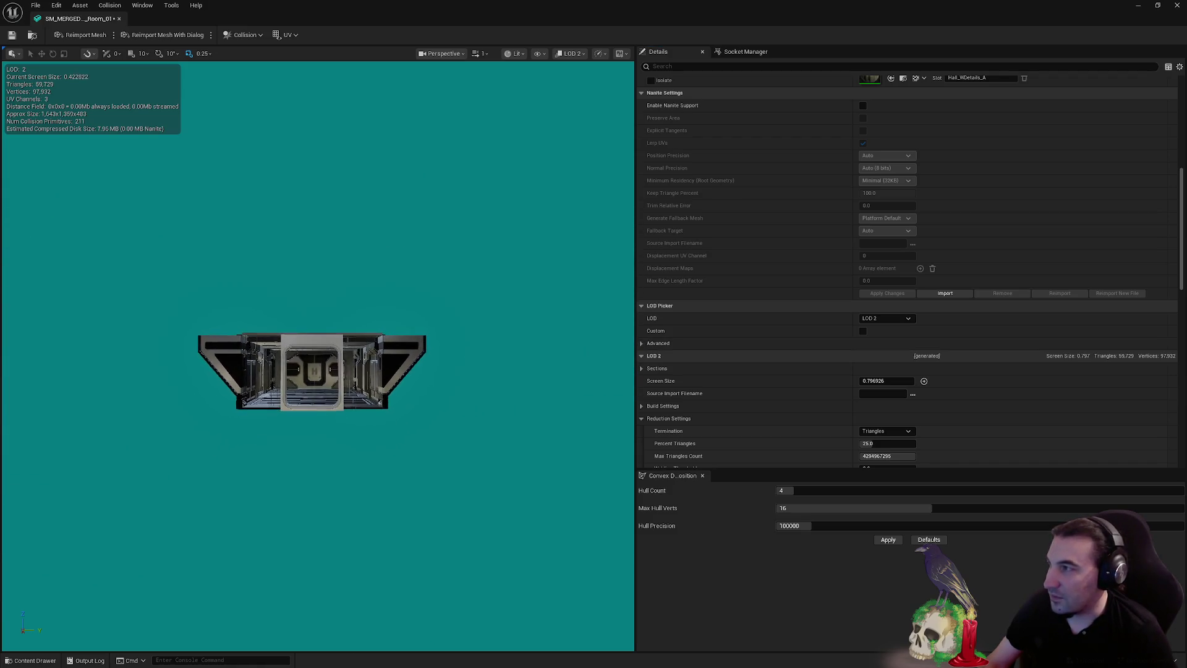
scroll(317, 356, up, 1)
drag(317, 356, 351, 368)
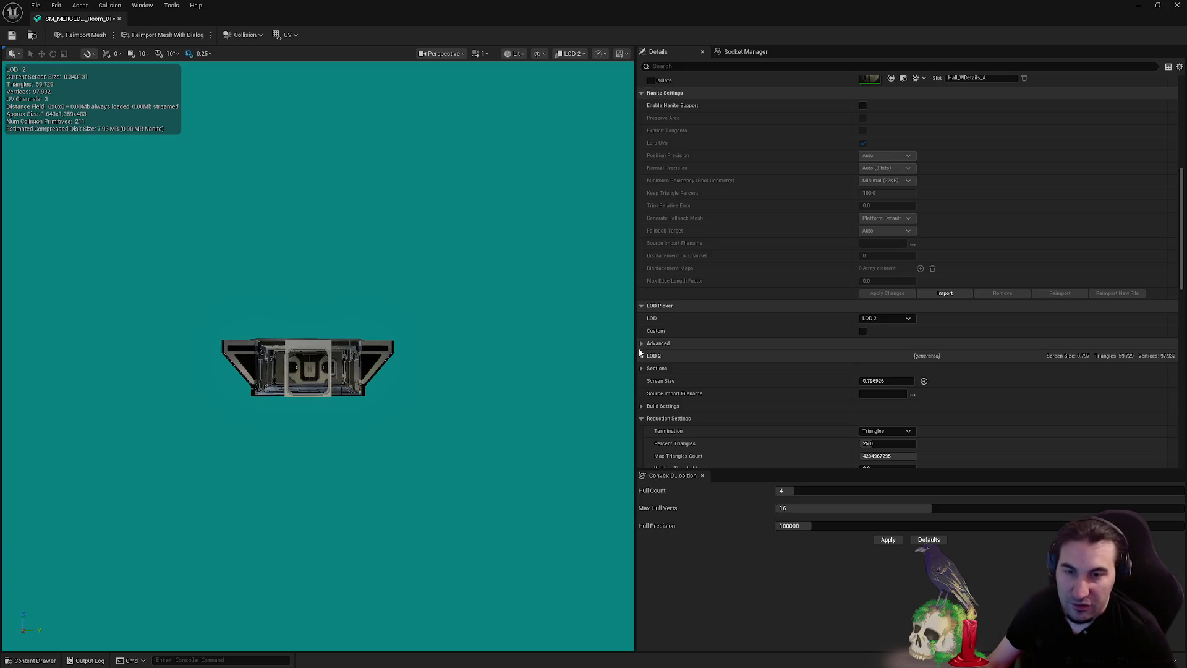
Try LOD 2 screen sizes of 0.35 and then 0.2, and save the mesh
click(873, 378)
text(0.35)
key(Return)
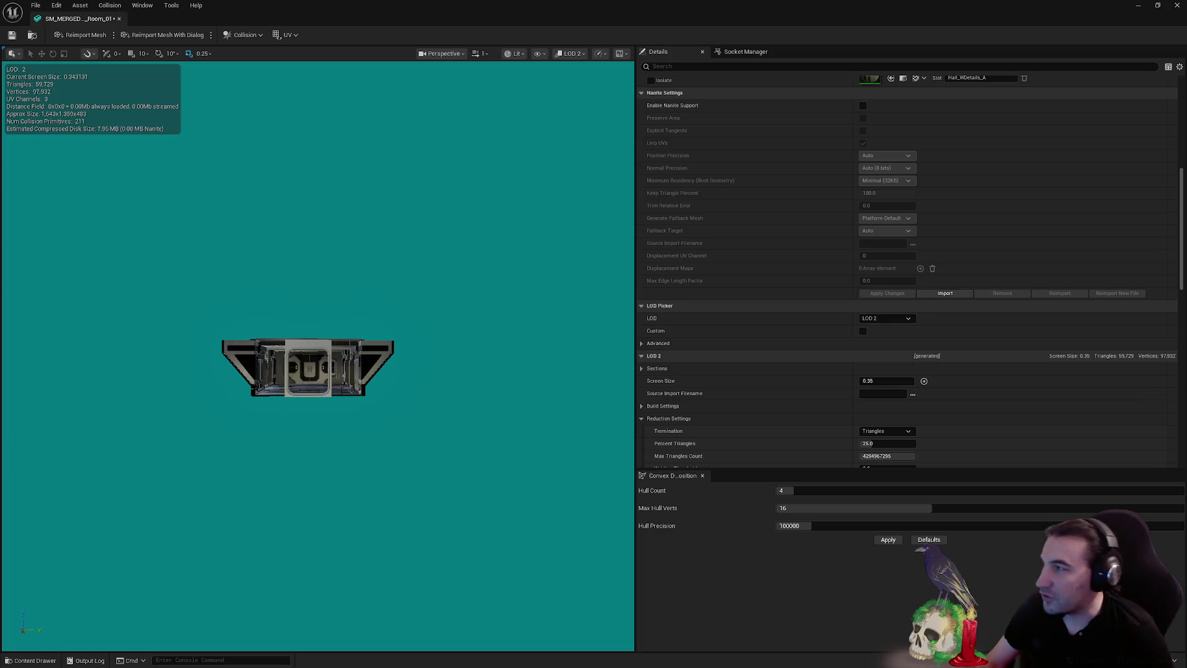
drag(347, 368, 347, 396)
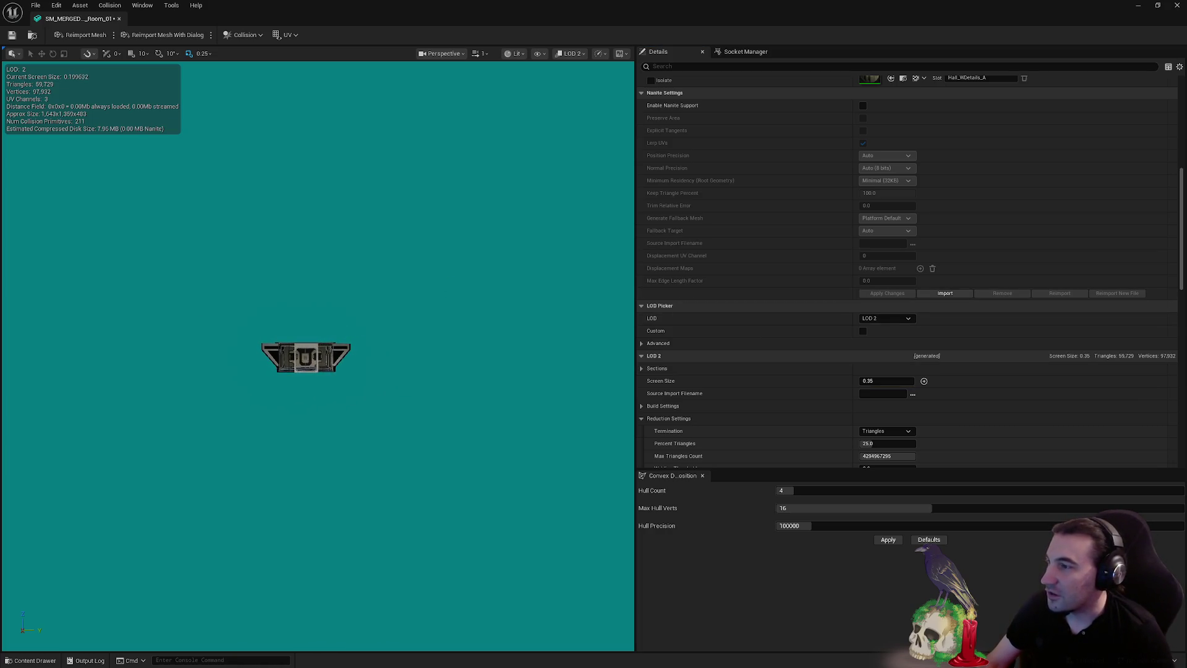
click(879, 383)
text(.2)
key(Return)
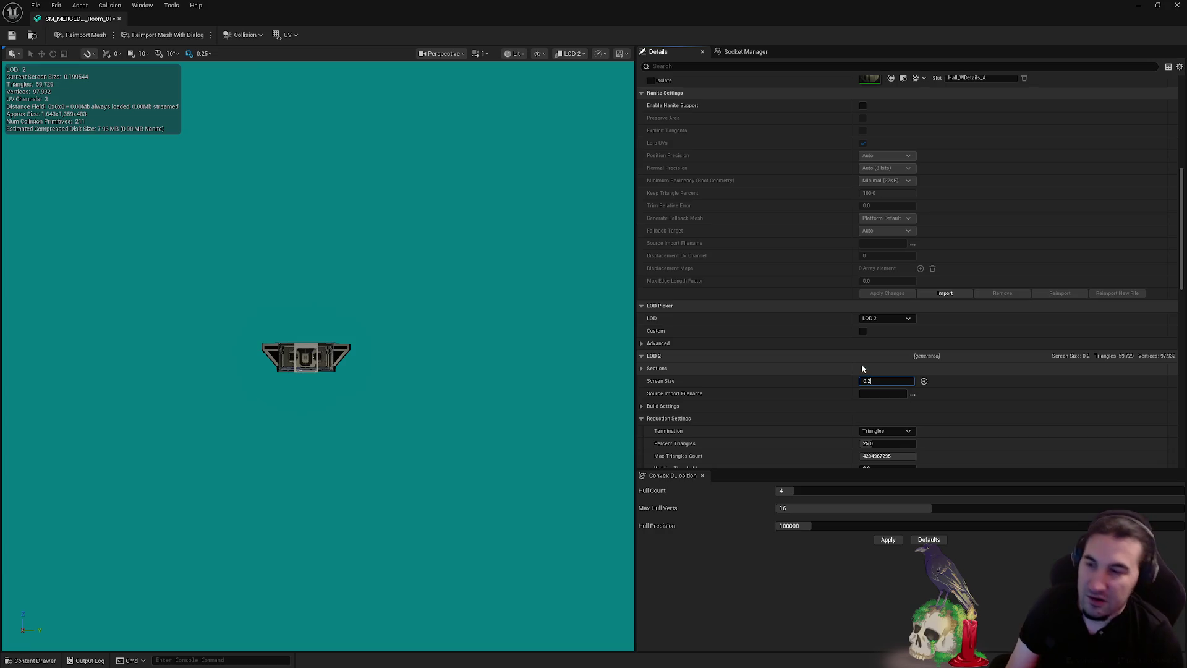
click(10, 36)
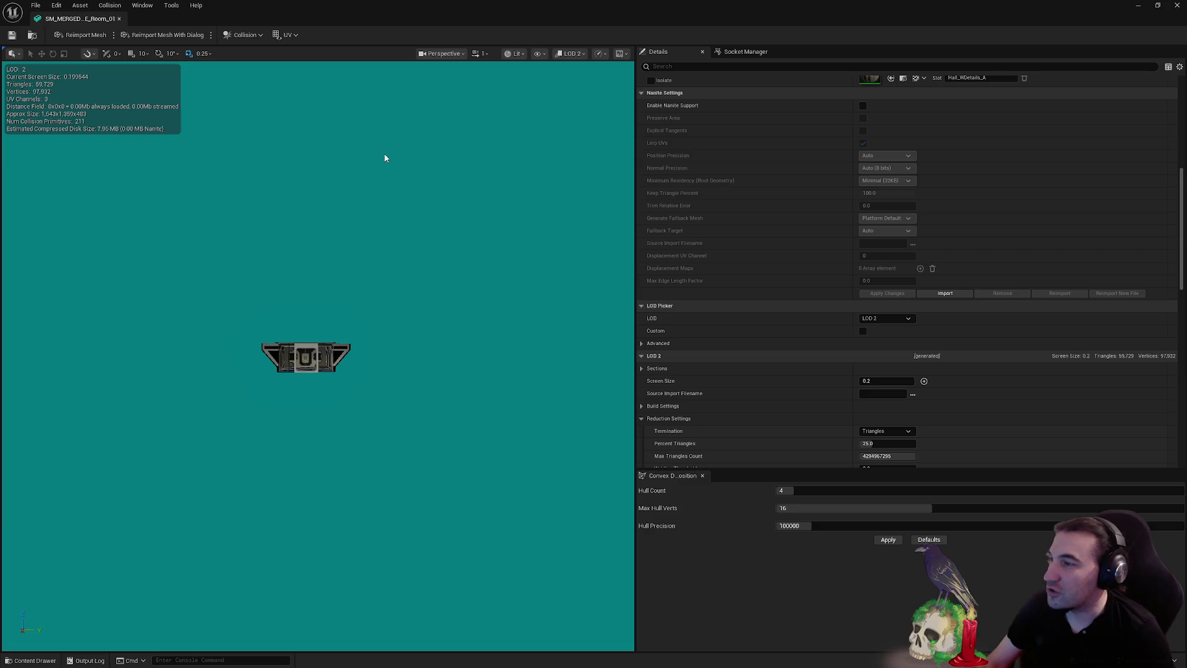
Preview the room mesh at LOD 1, then return the LOD Picker to LOD 2
drag(513, 168, 533, 286)
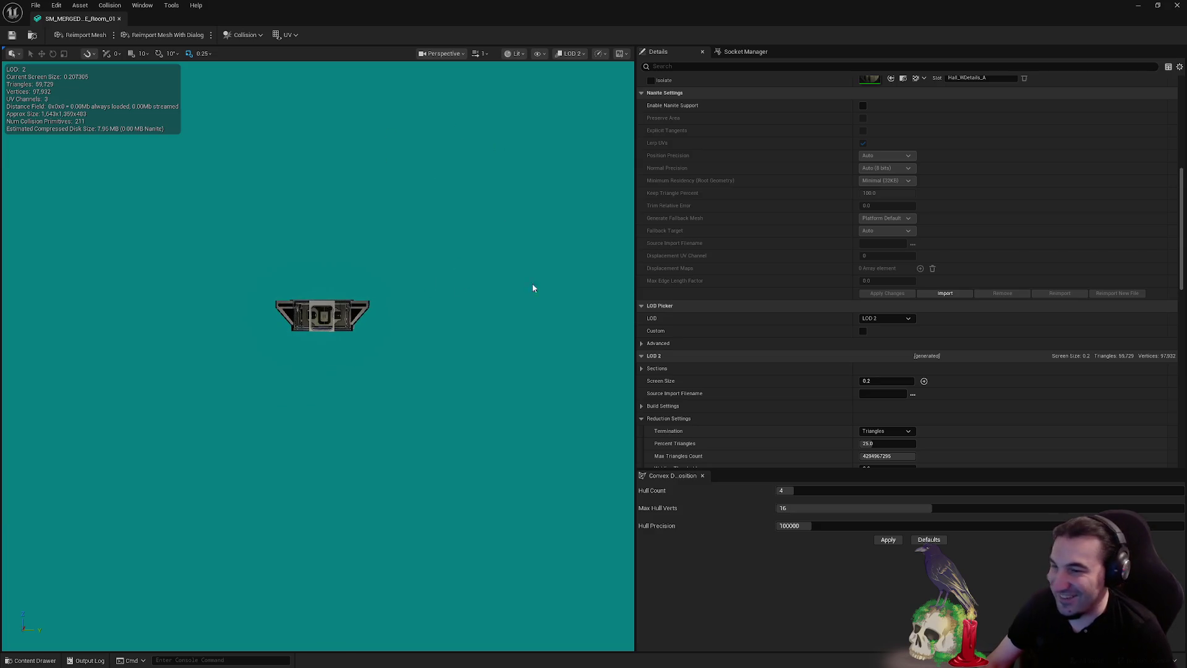
drag(425, 269, 408, 253)
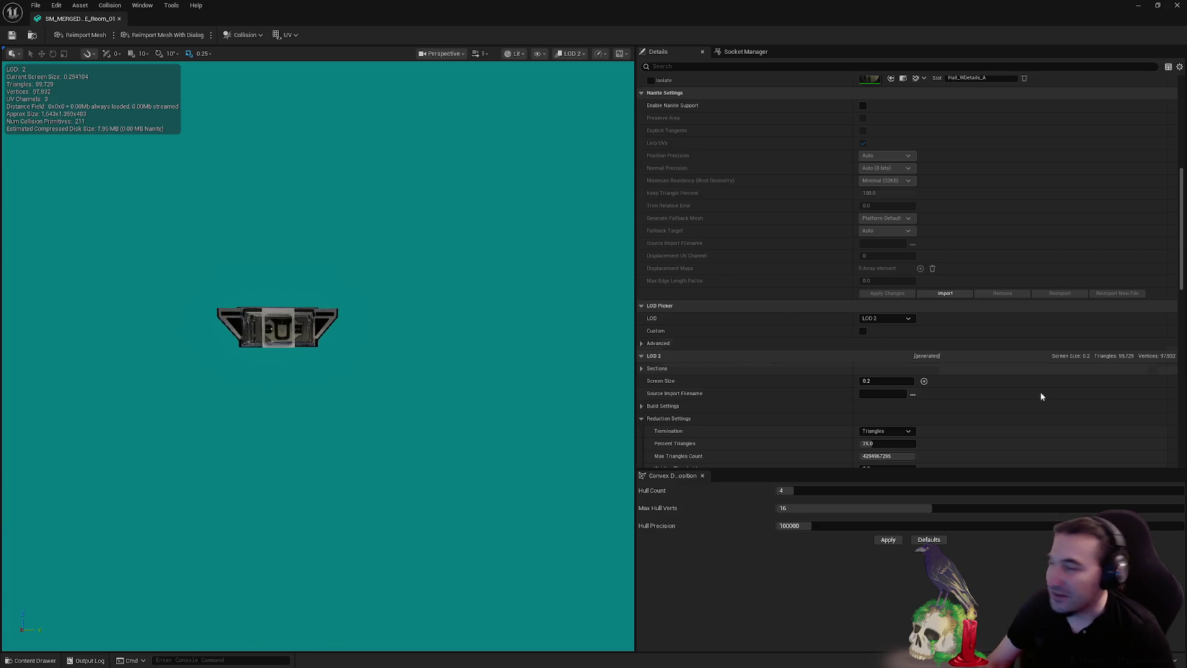
click(904, 319)
click(891, 352)
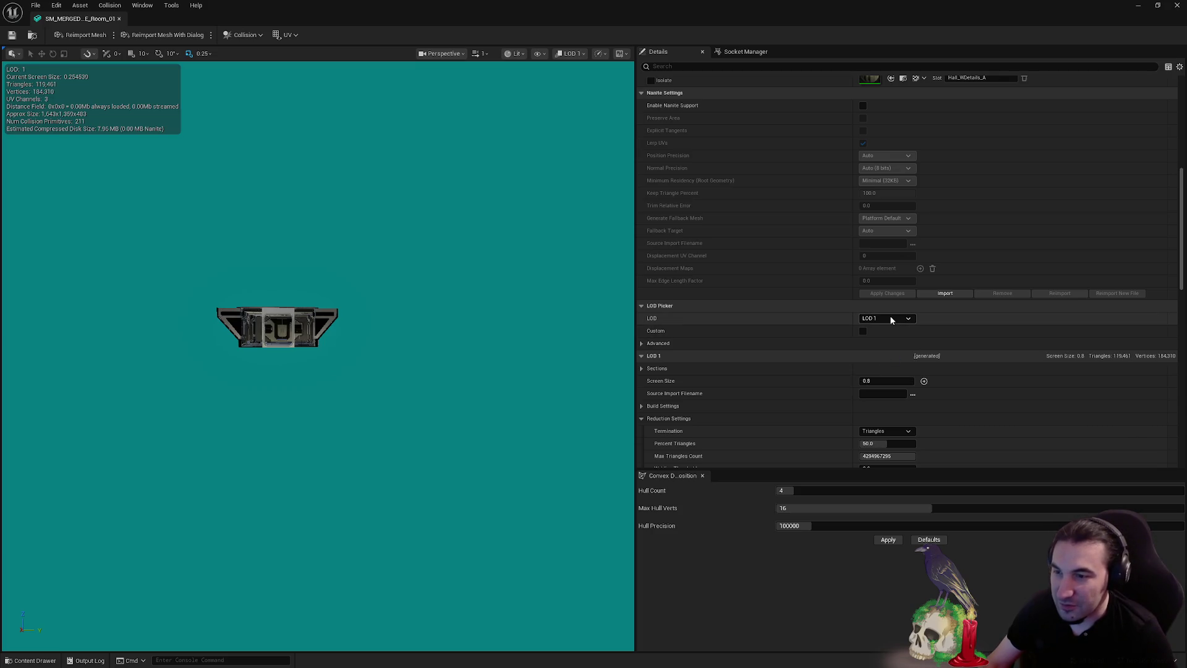
click(890, 318)
click(897, 352)
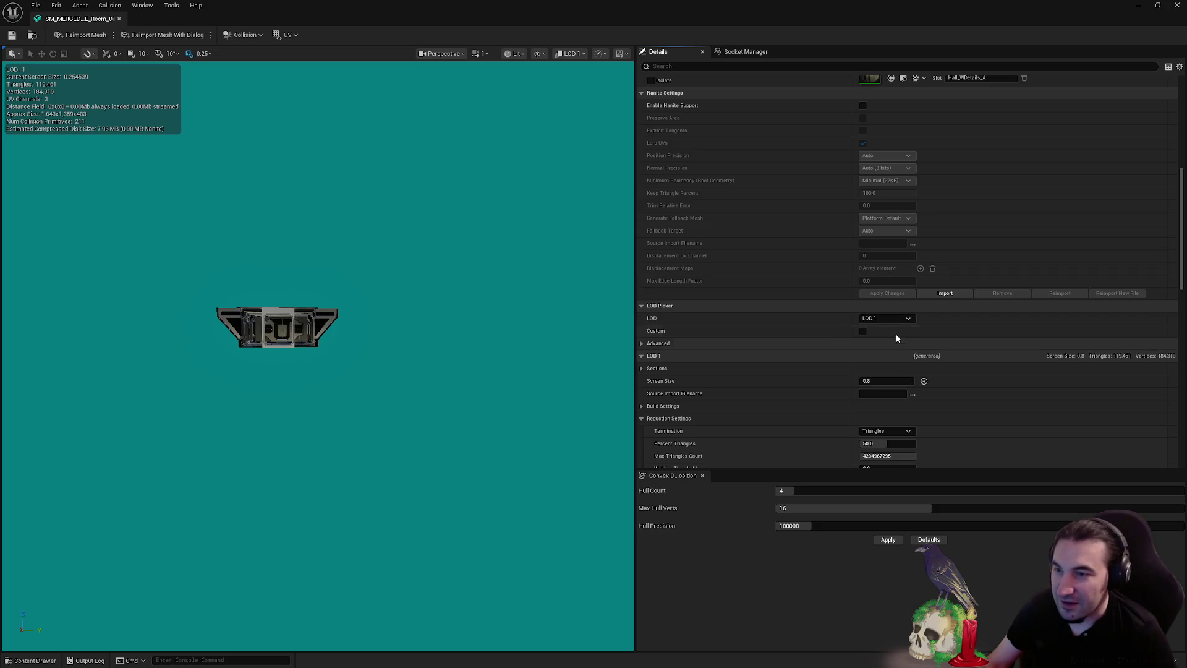
click(893, 317)
click(895, 359)
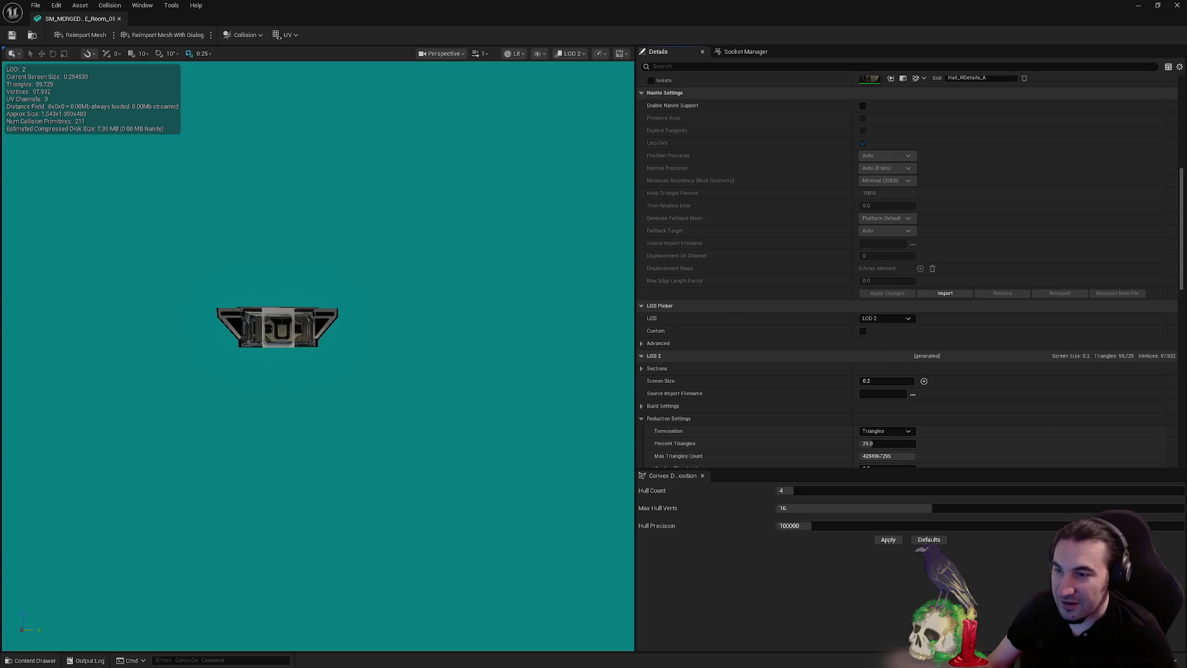
Change LOD 2's screen size to 0.45
scroll(314, 328, up, 5)
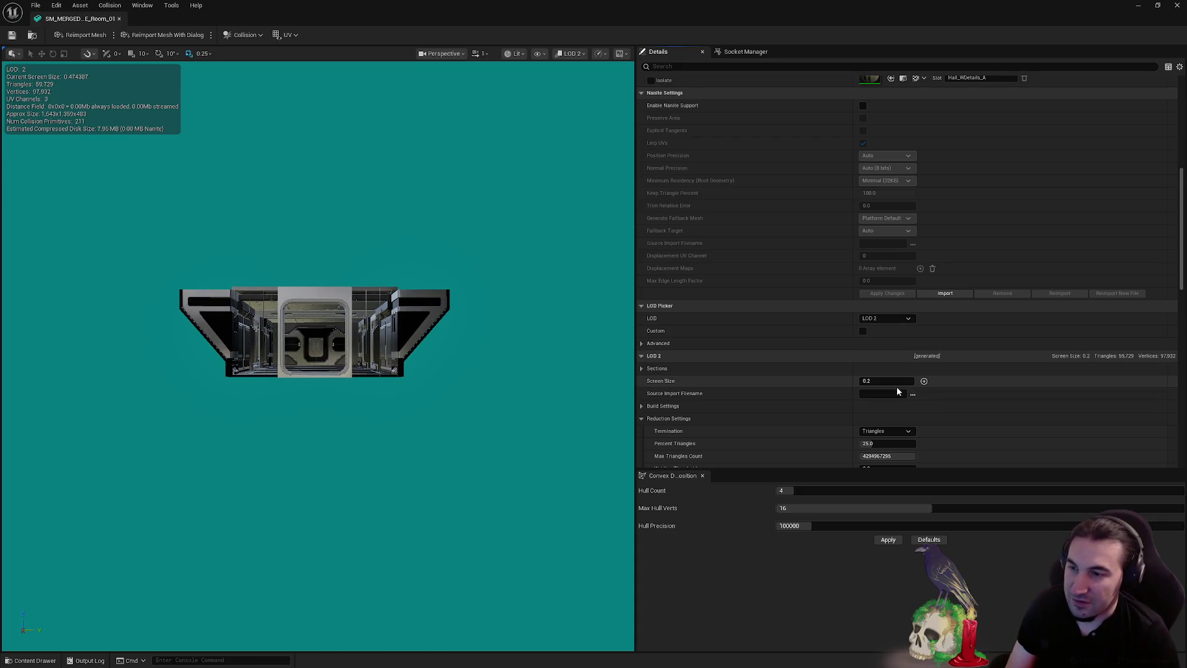
click(896, 382)
text(0.45)
key(Return)
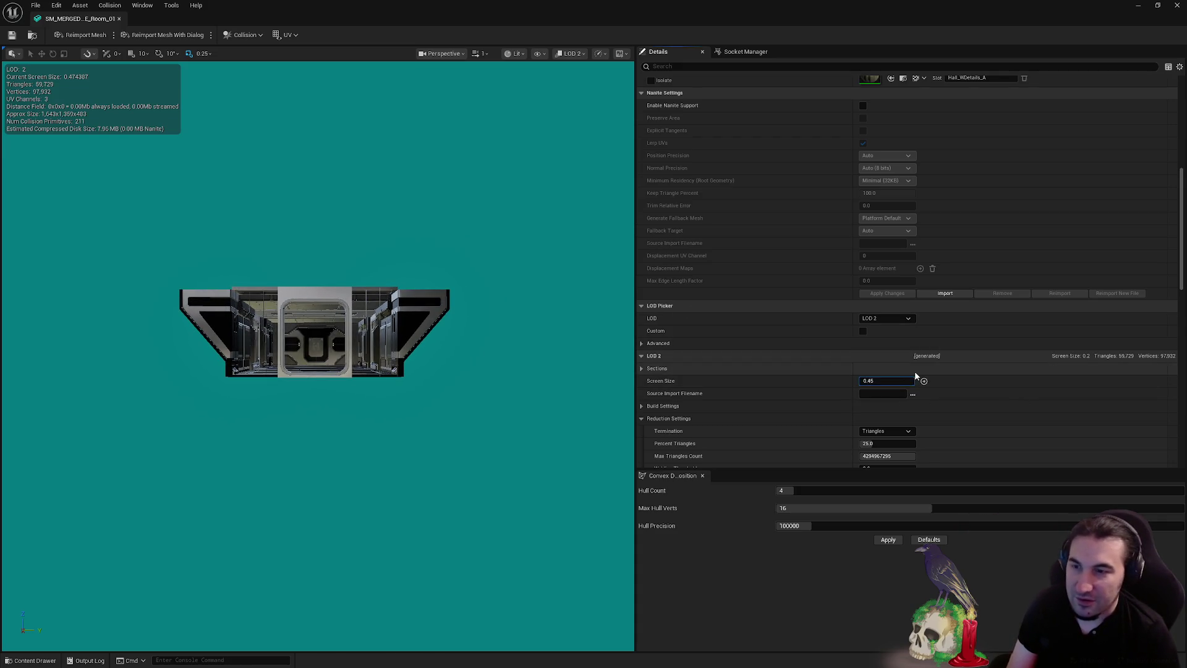
Set LOD 3's screen size to 0.2 and save the mesh
click(889, 316)
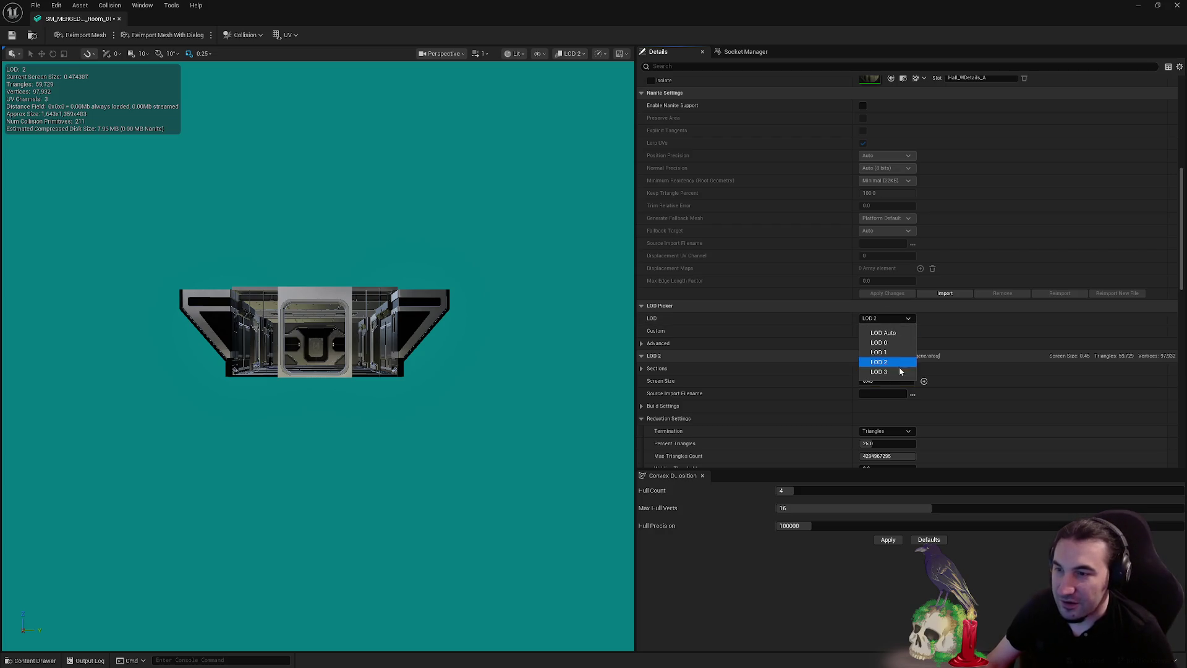
click(893, 373)
scroll(440, 369, down, 3)
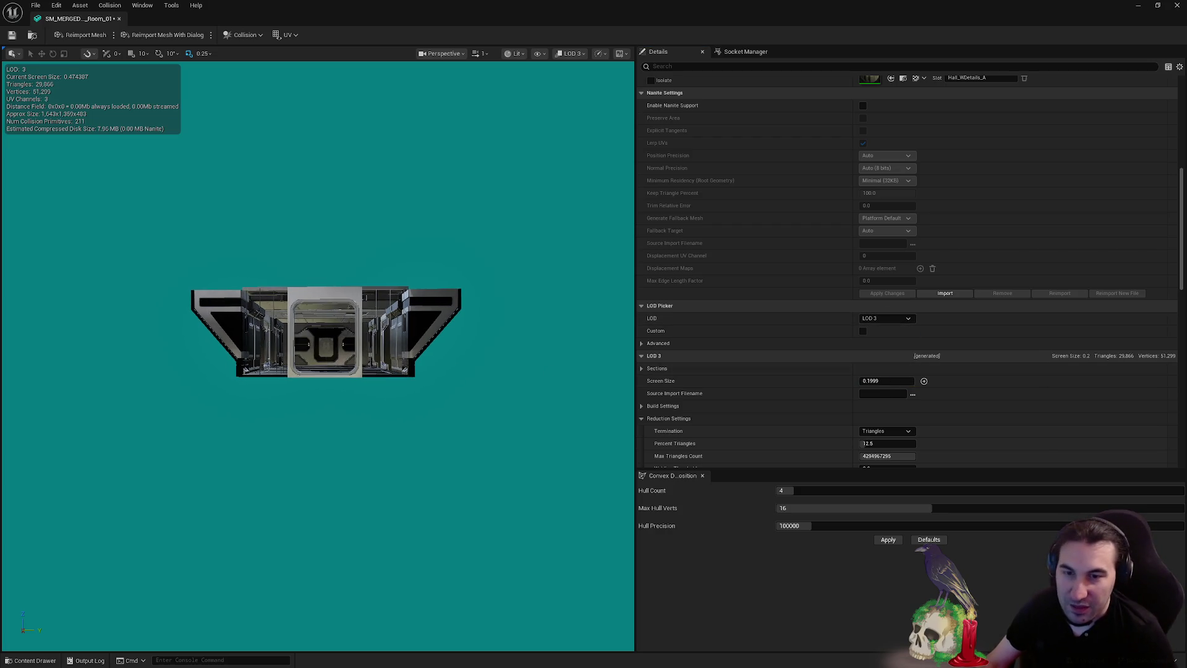
scroll(309, 334, down, 3)
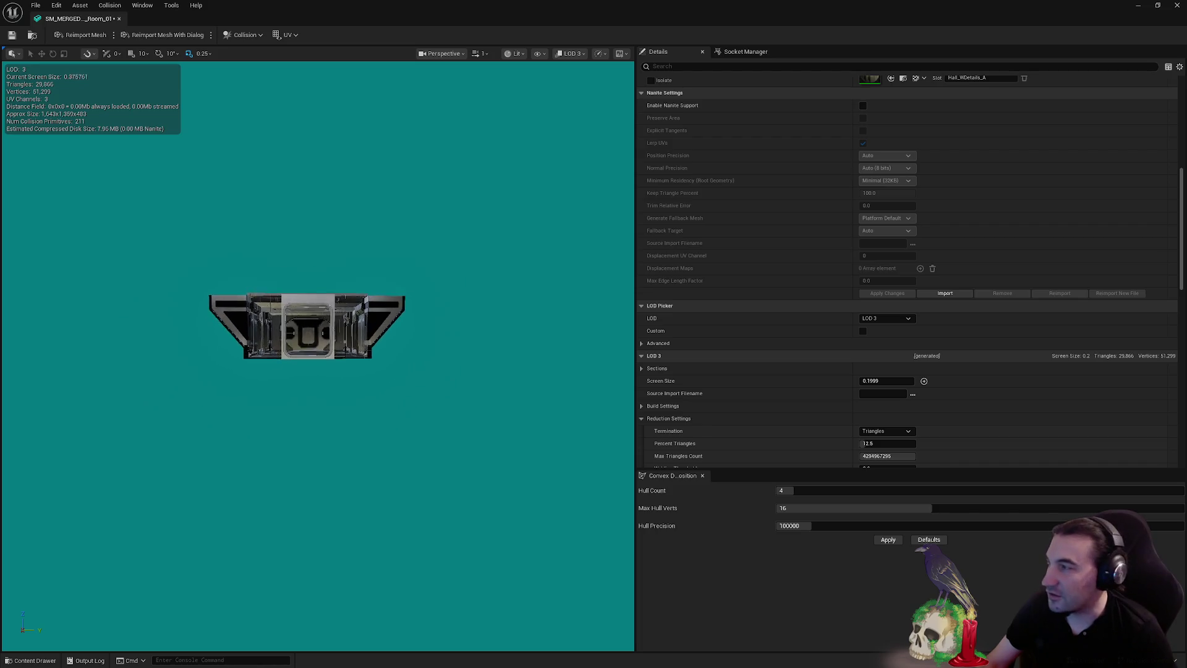
scroll(309, 334, down, 2)
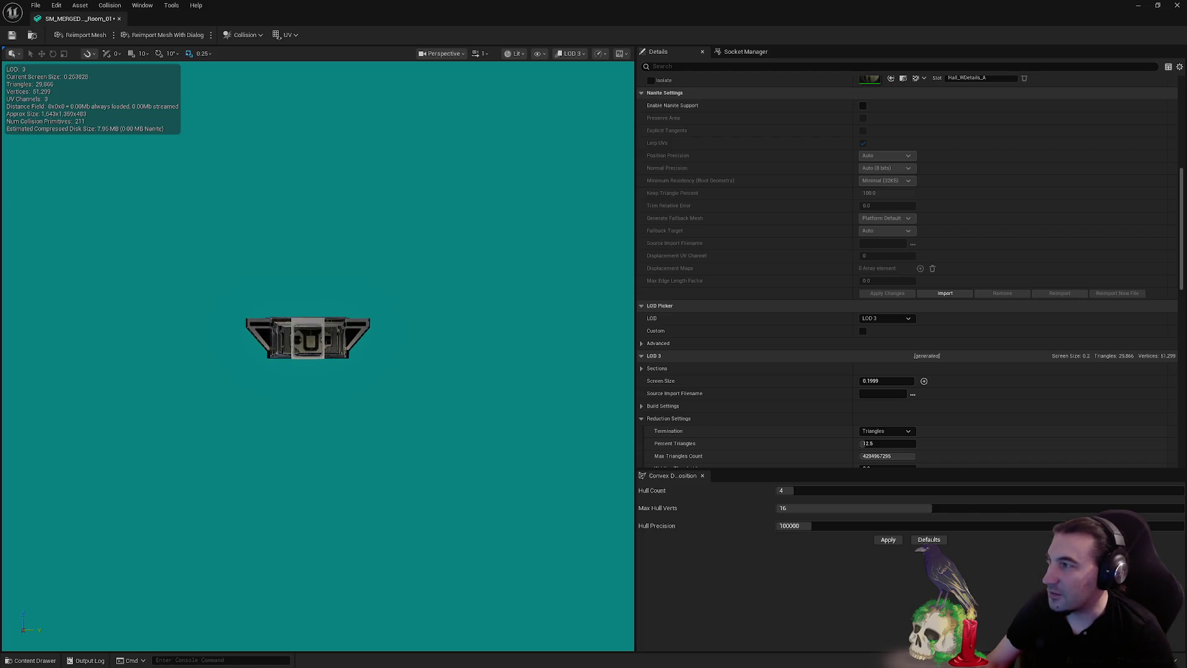
scroll(310, 339, down, 3)
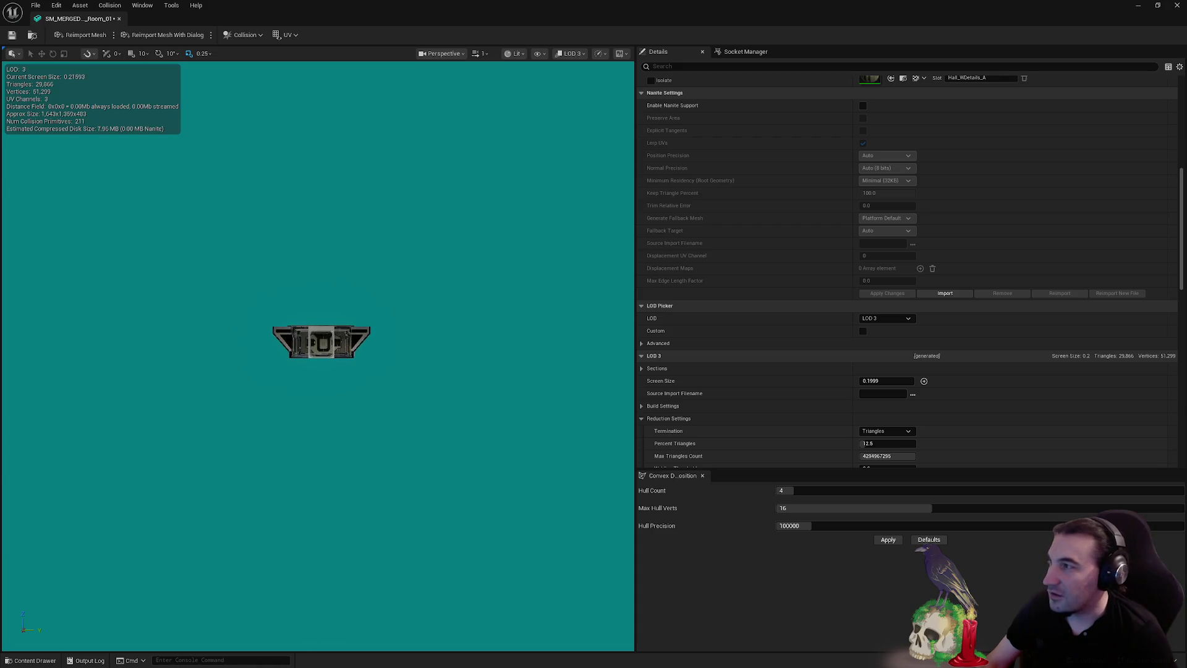
click(888, 381)
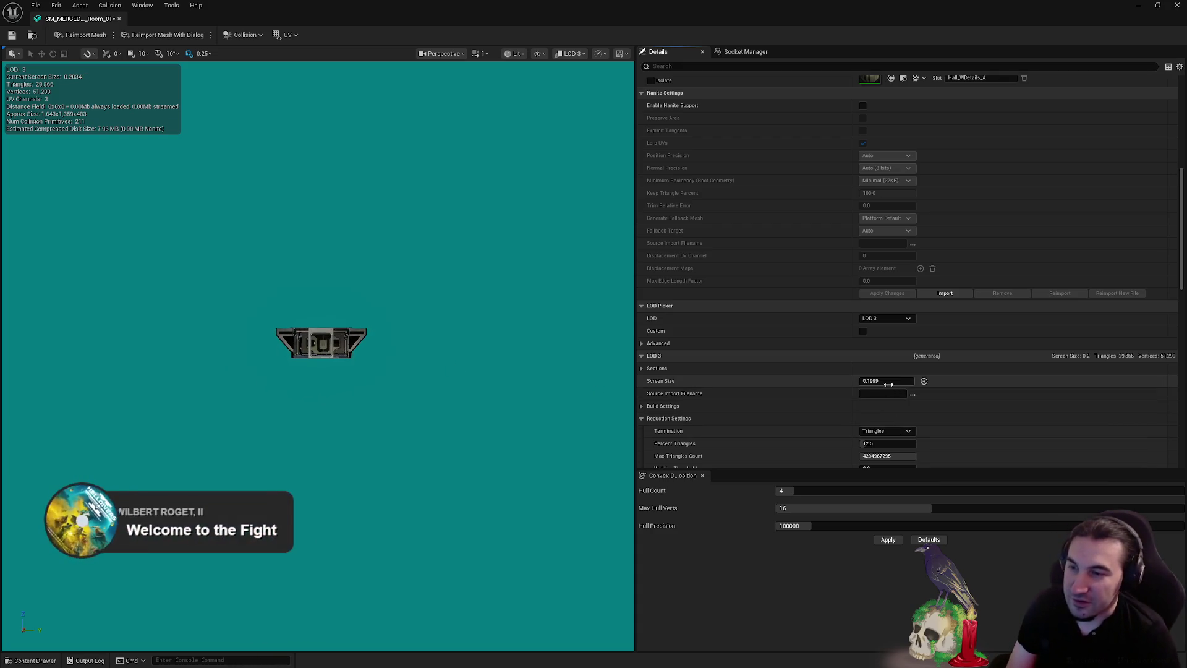
text(0.)
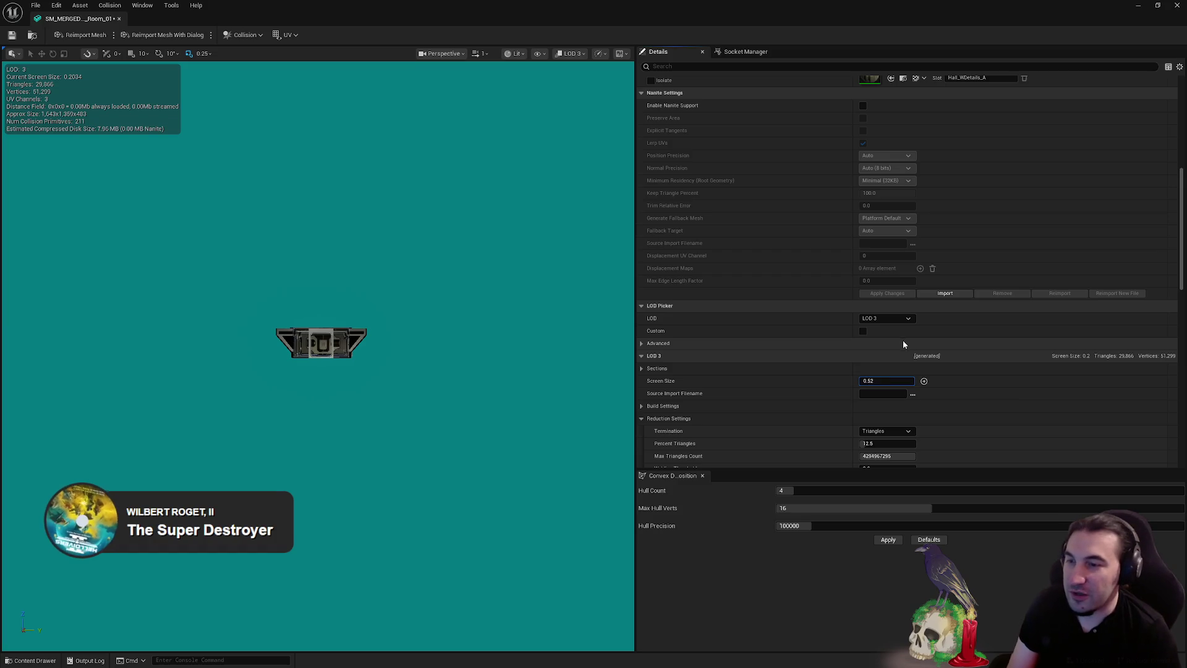
text(2)
key(Return)
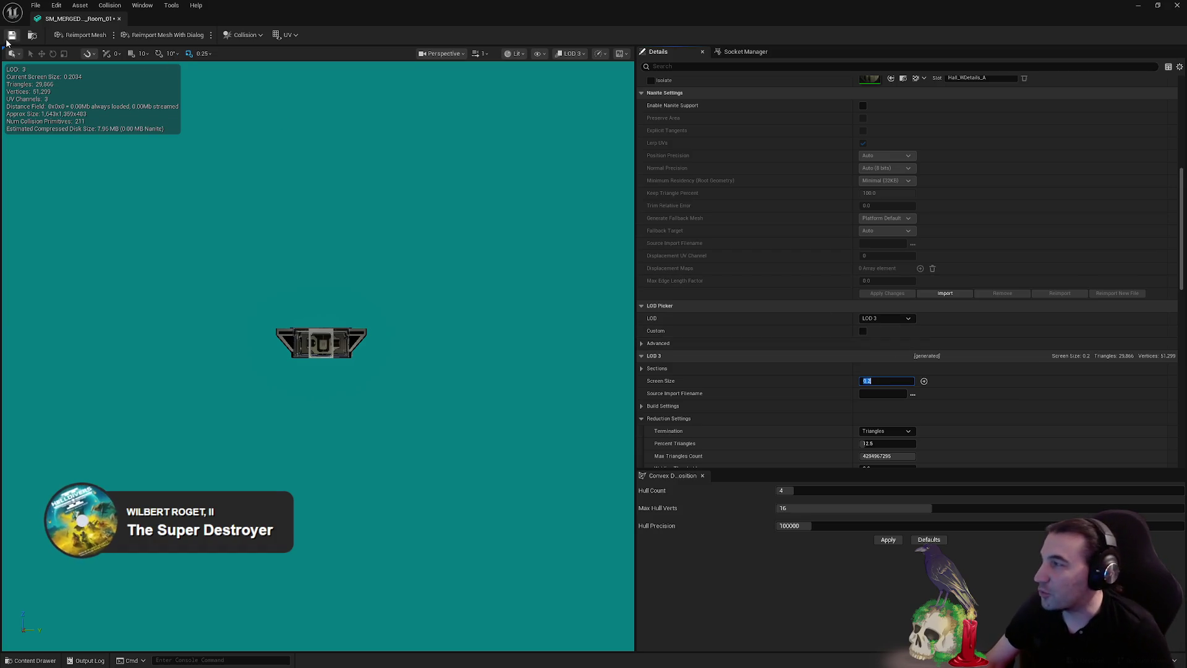
key(ctrl+s)
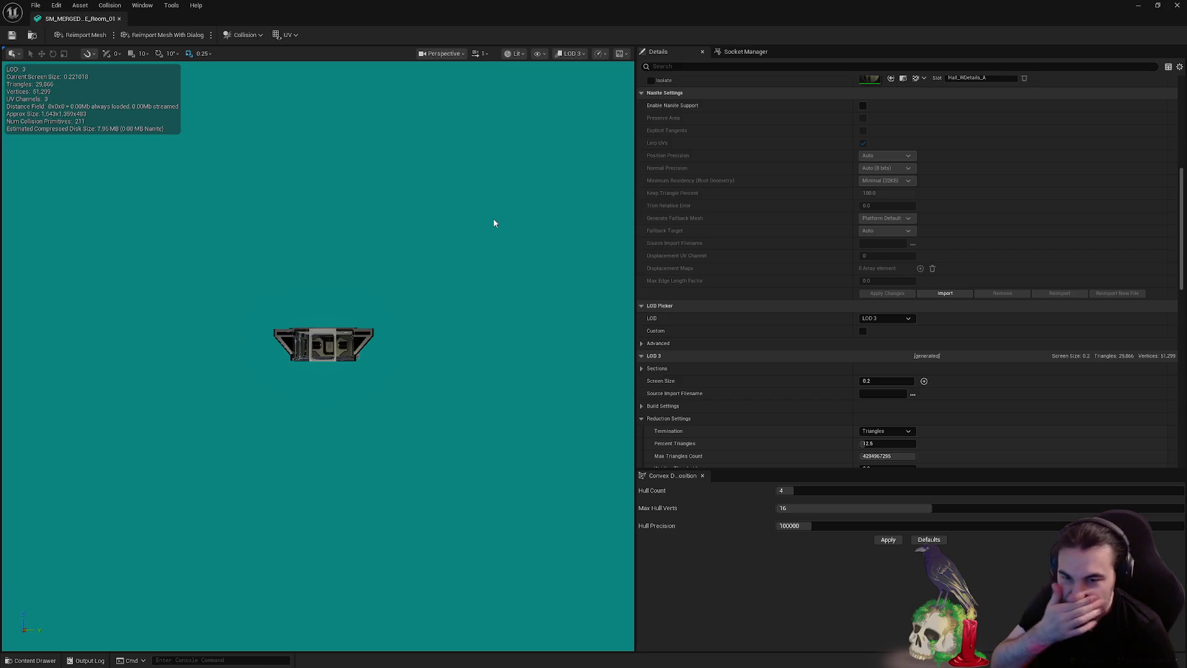
Orbit and zoom around the room mesh to check the LOD 3 preview
drag(488, 251, 509, 249)
scroll(338, 343, up, 6)
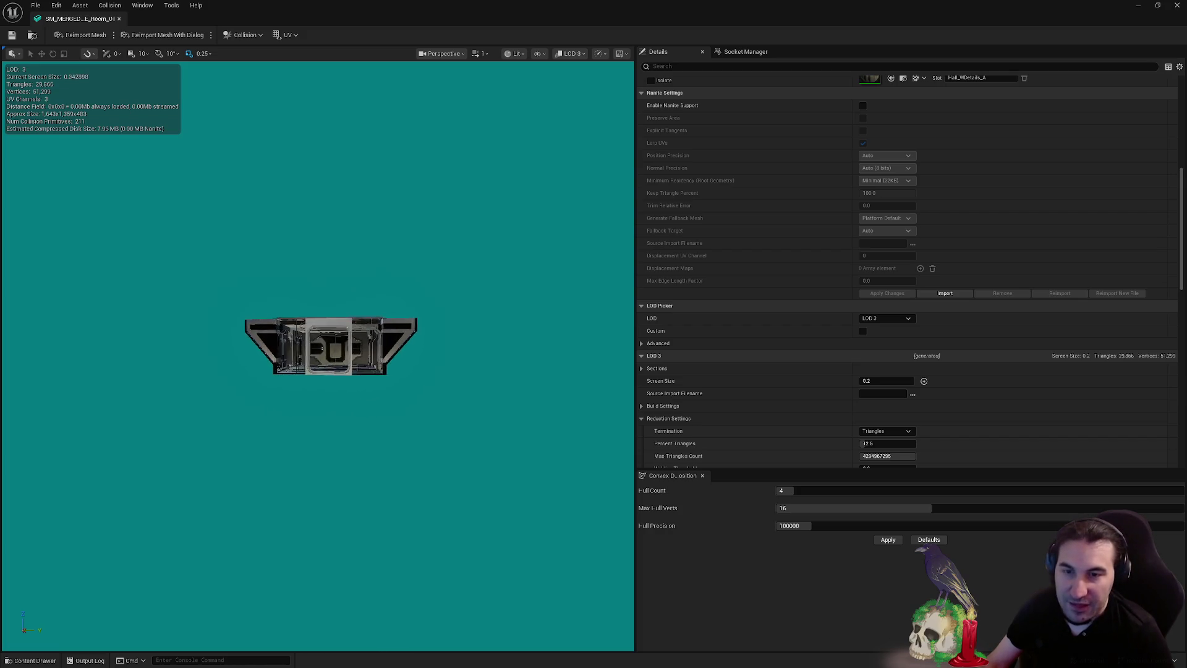
scroll(339, 343, up, 8)
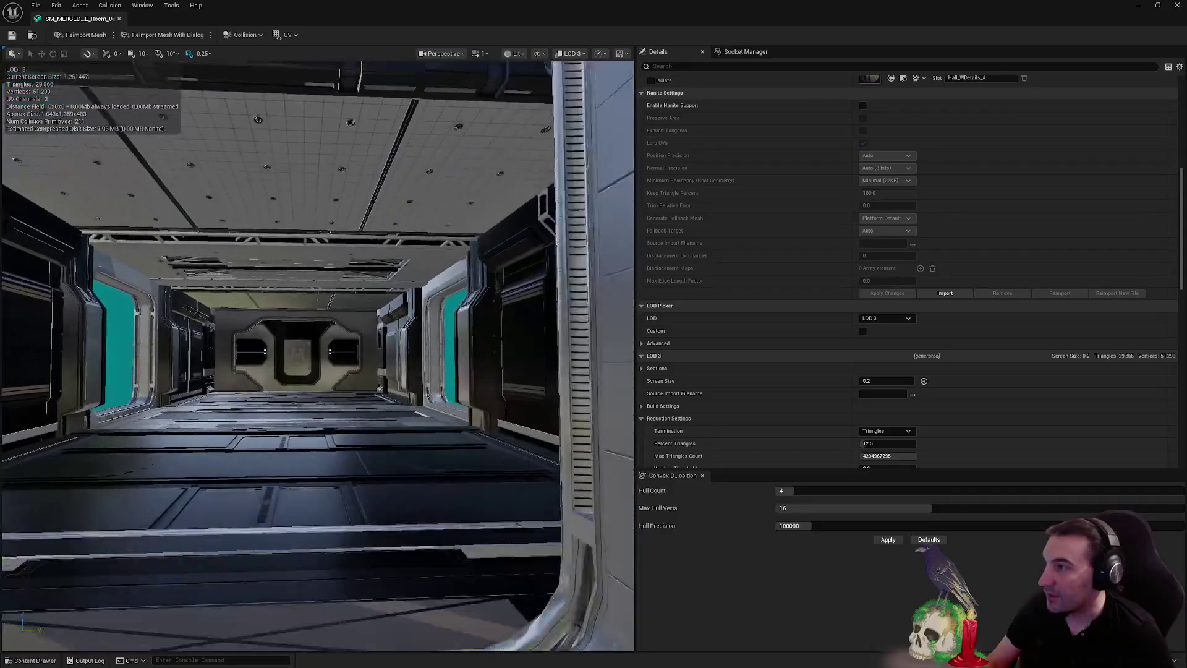
scroll(339, 343, down, 5)
scroll(339, 343, down, 6)
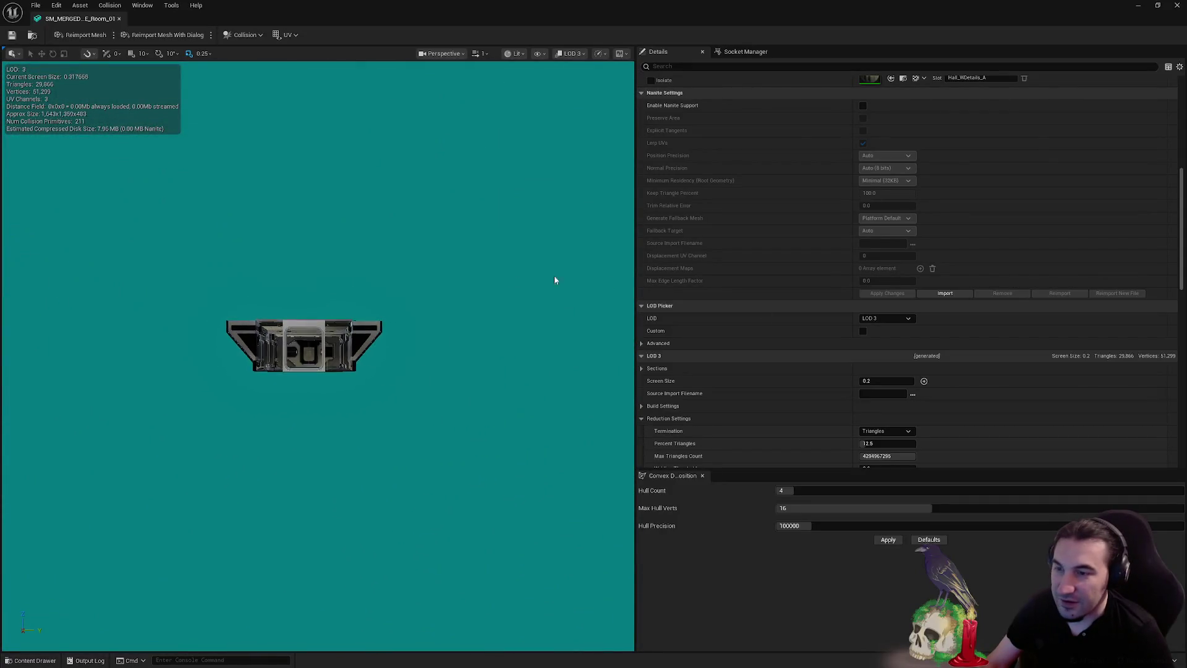
scroll(962, 337, down, 3)
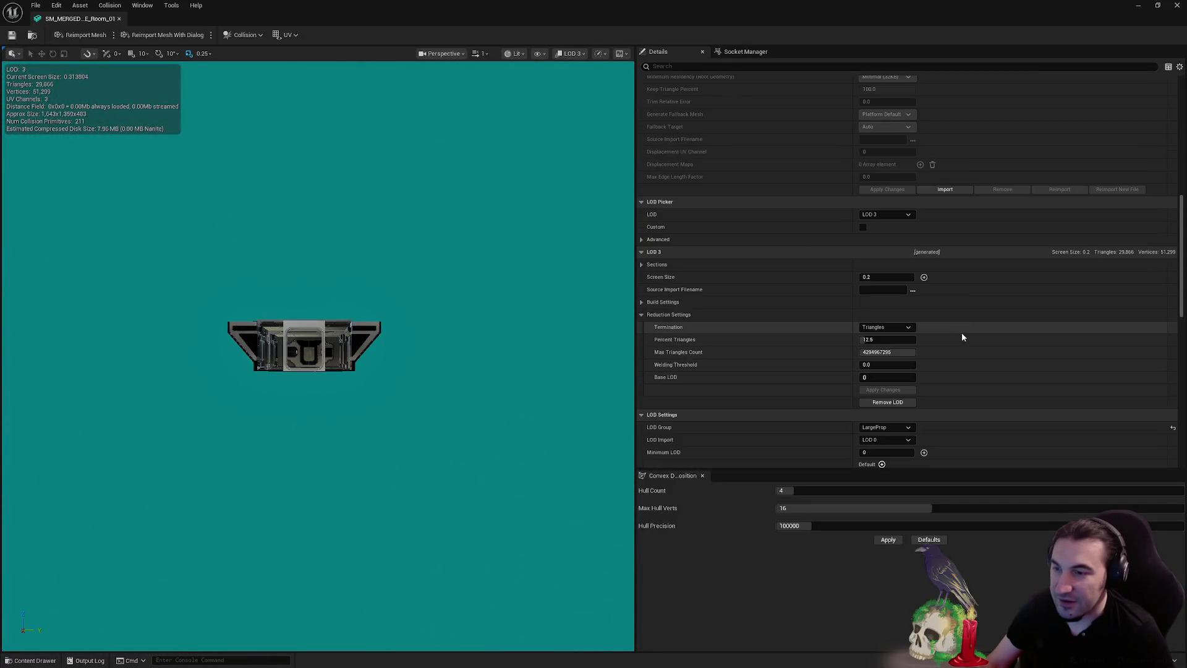
Reduce LOD 3 to 1.0 percent triangles and apply the changes
click(872, 340)
text(1)
key(Return)
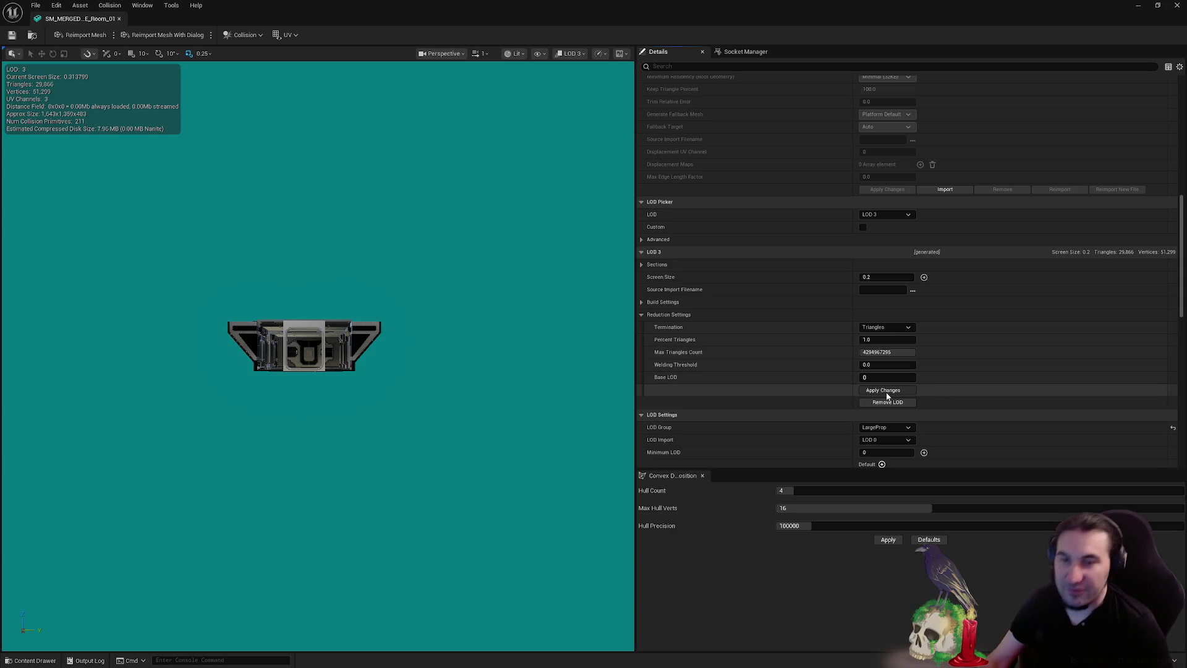
click(887, 394)
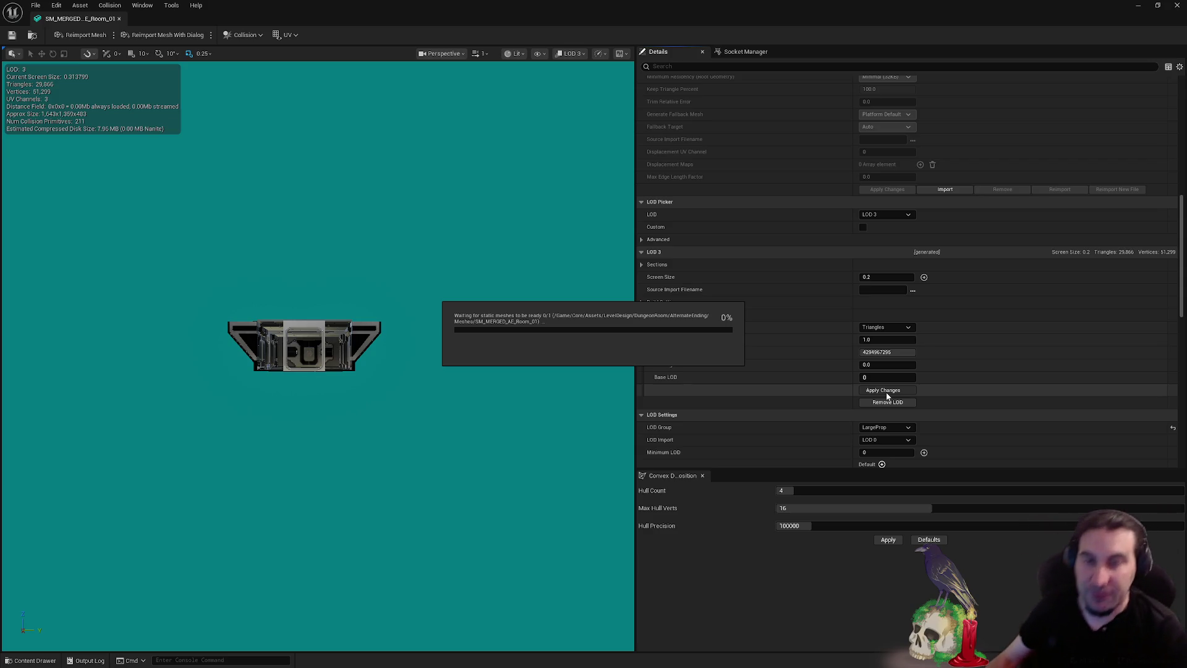
Dismiss the Windows Start menu twice while the mesh rebuild completes
key(super)
click(938, 505)
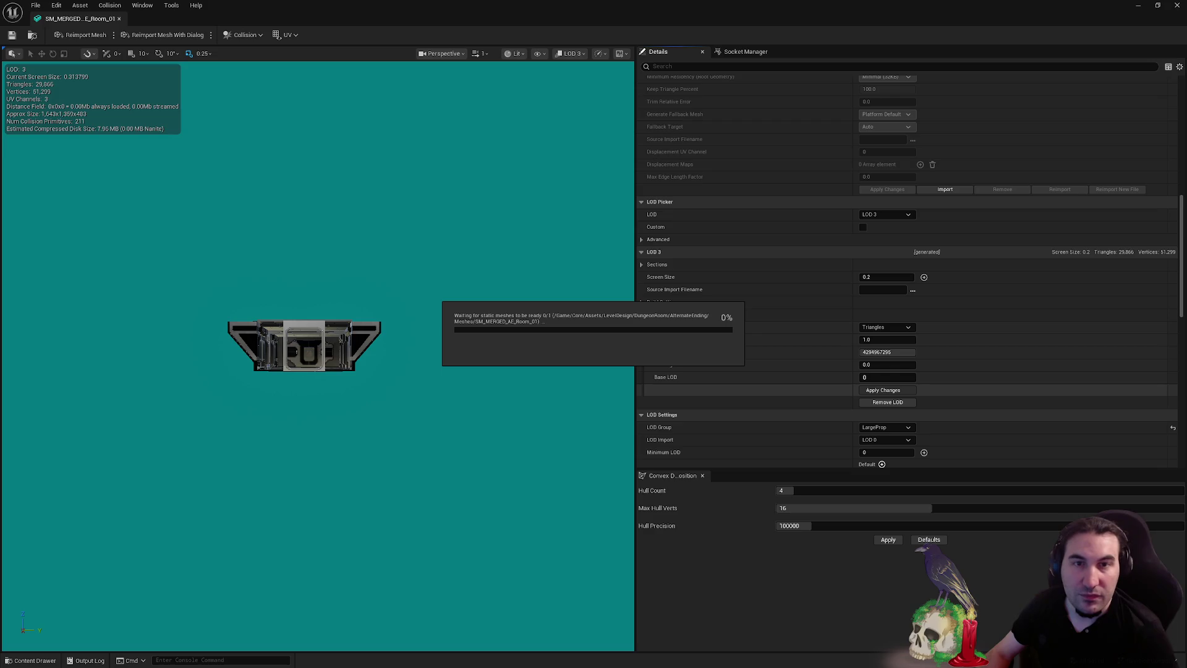
key(super)
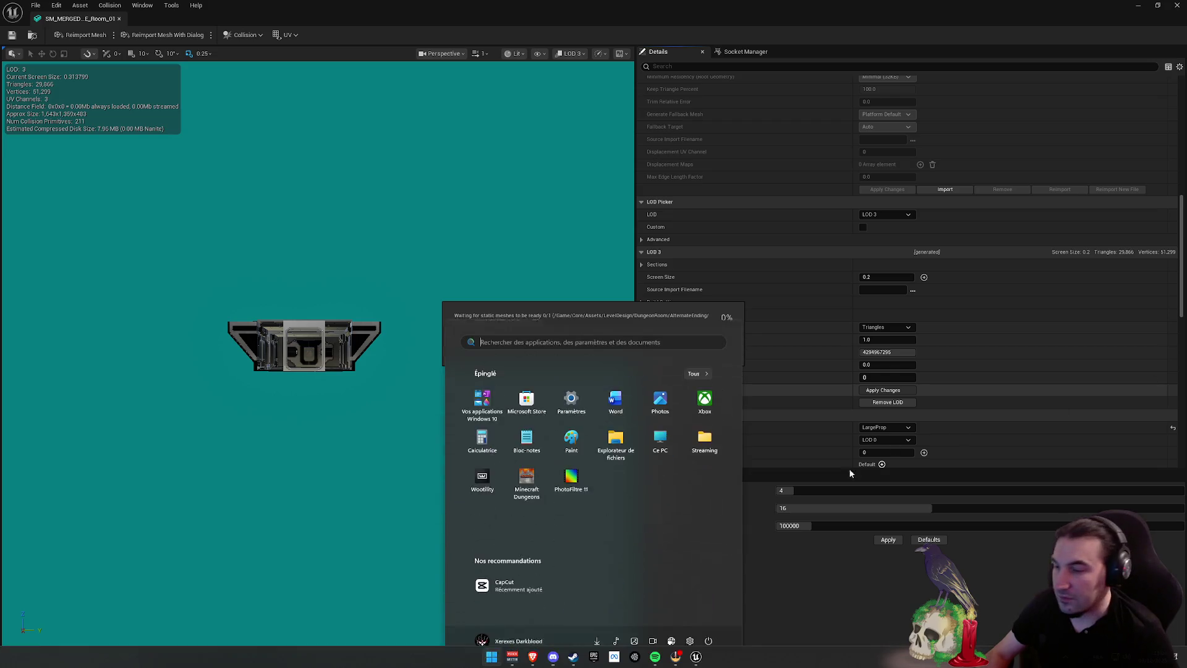
click(758, 526)
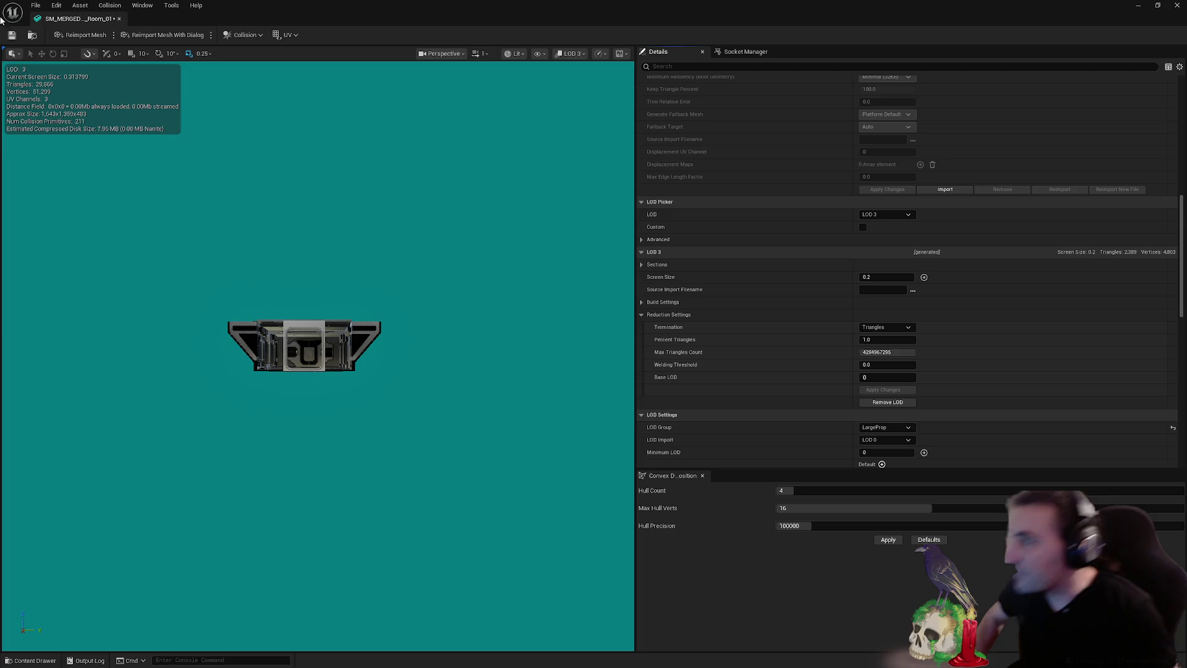
Save the merged Room mesh
click(12, 35)
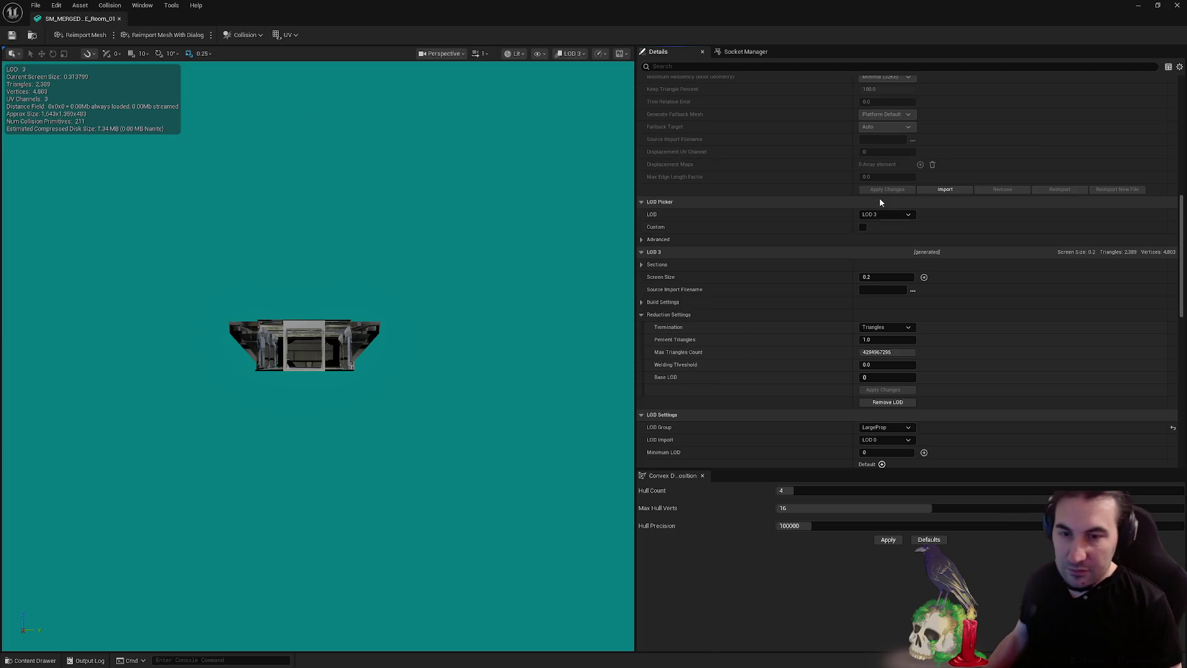
scroll(879, 198, down, 5)
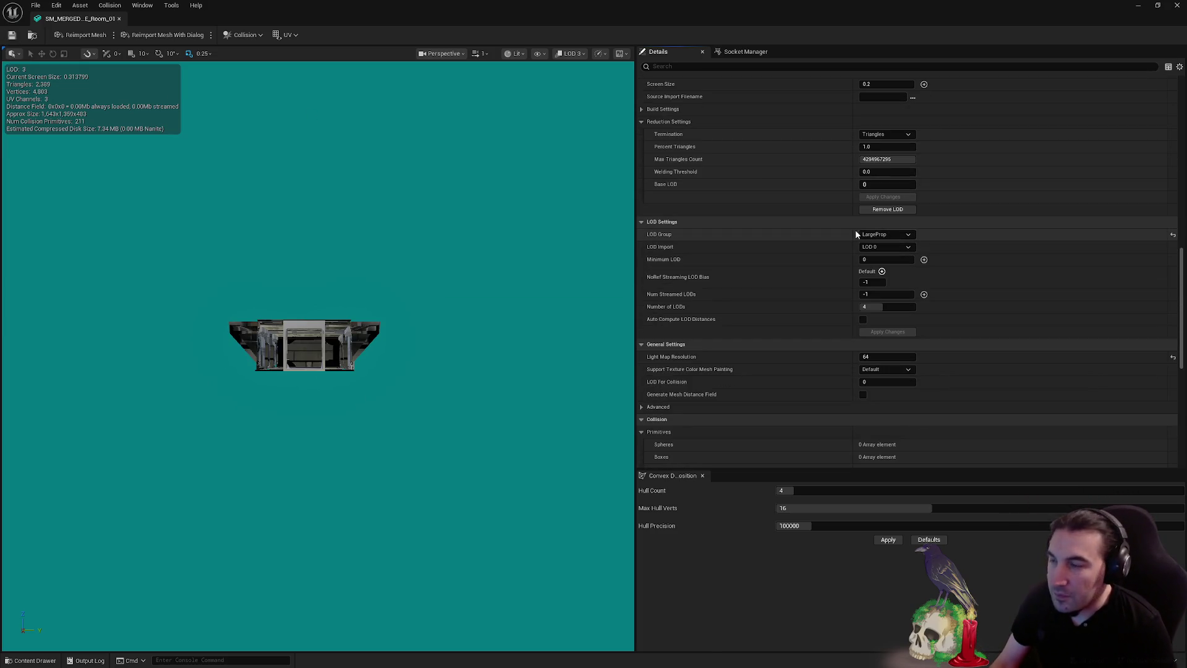
scroll(859, 238, up, 6)
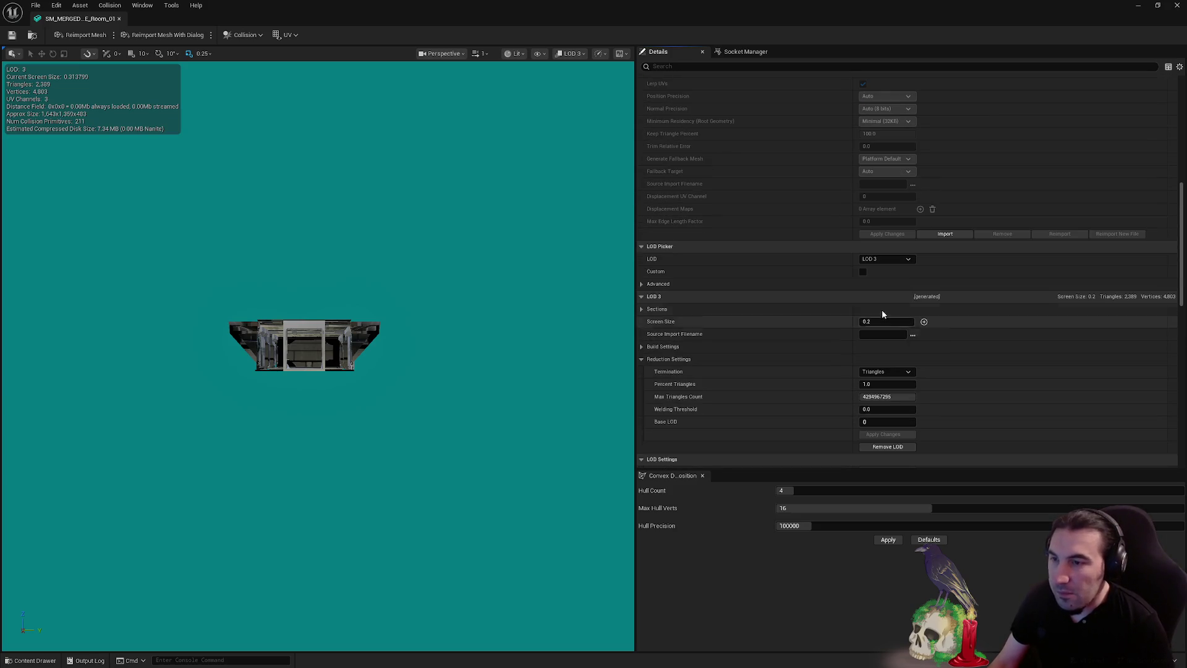
scroll(514, 288, up, 2)
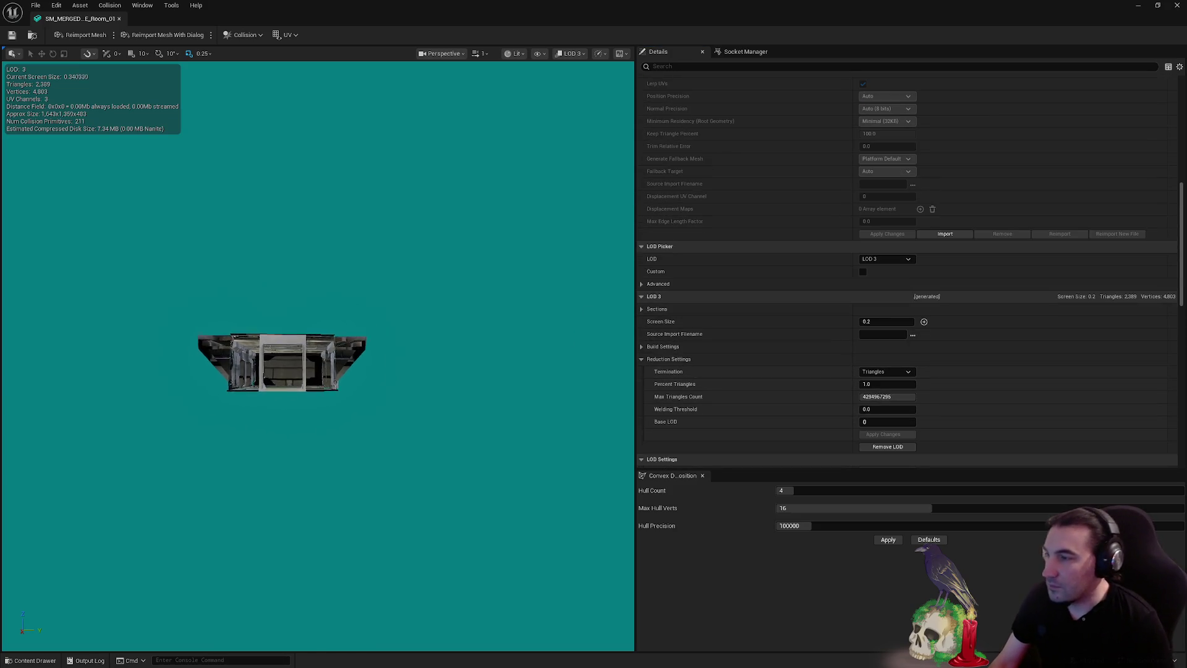
scroll(514, 288, up, 3)
Preview with LOD Auto, zoom out to check LOD transitions, then close the editor
click(886, 258)
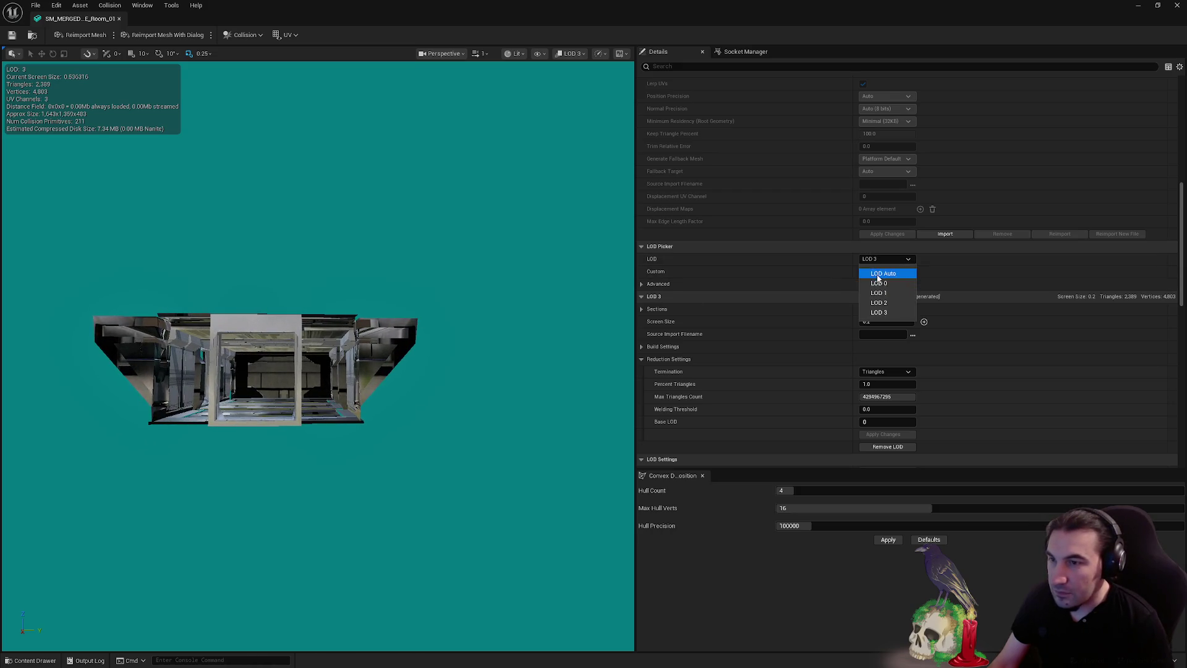
click(878, 275)
scroll(371, 364, up, 10)
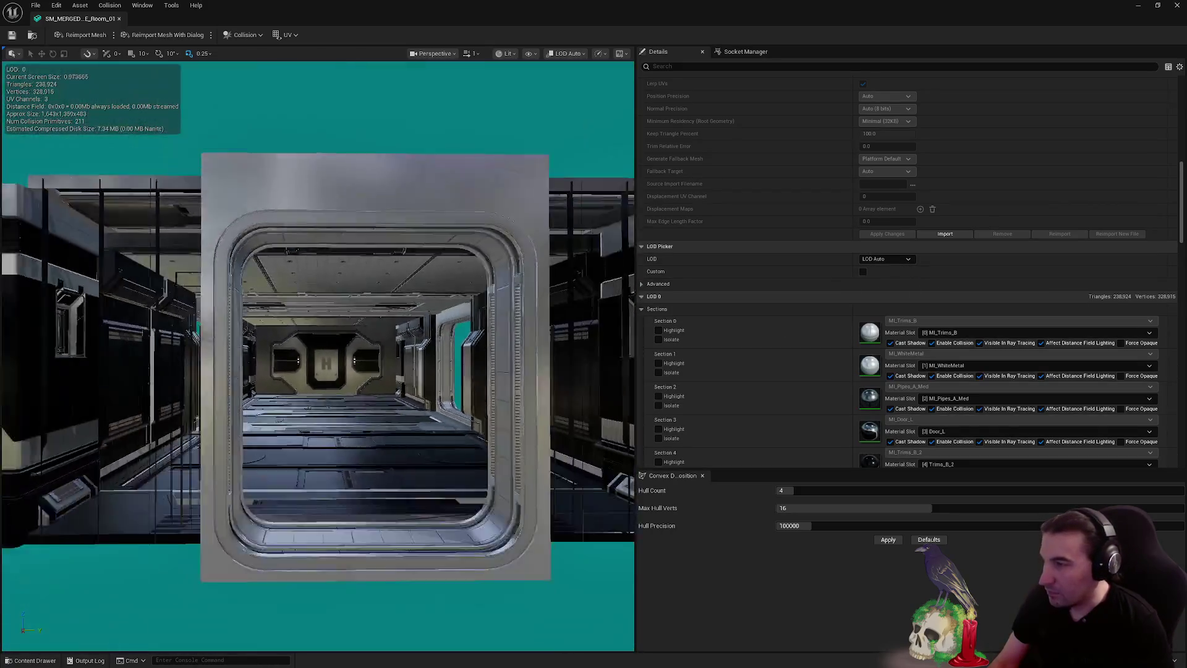
scroll(371, 365, down, 15)
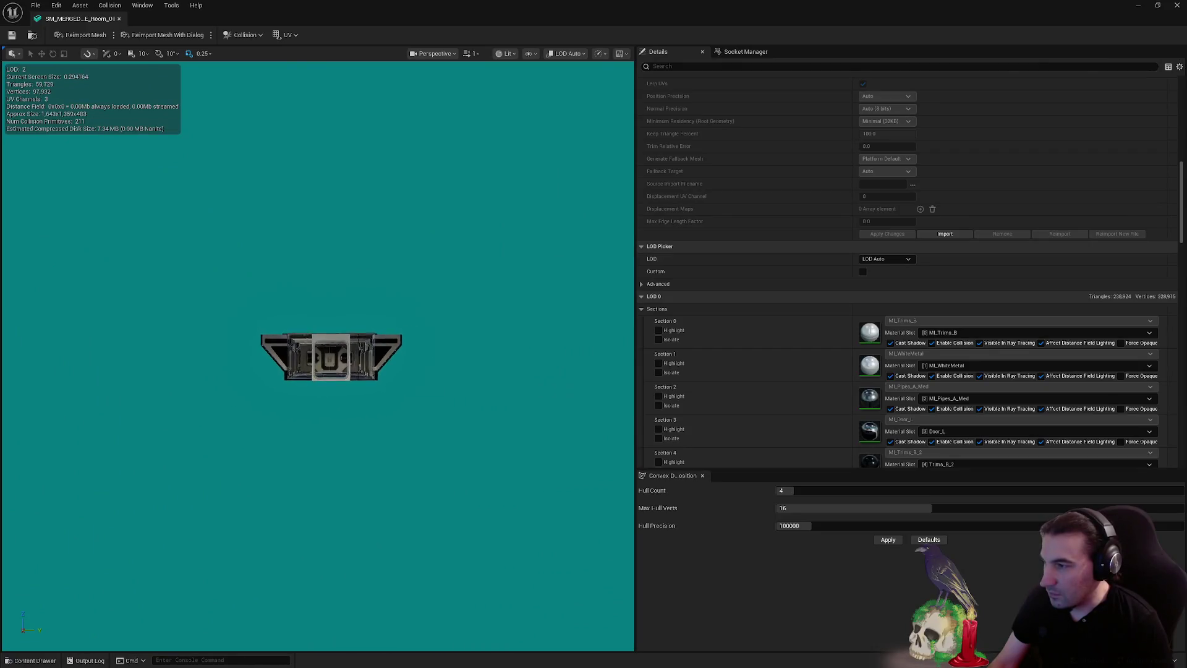
scroll(331, 357, down, 6)
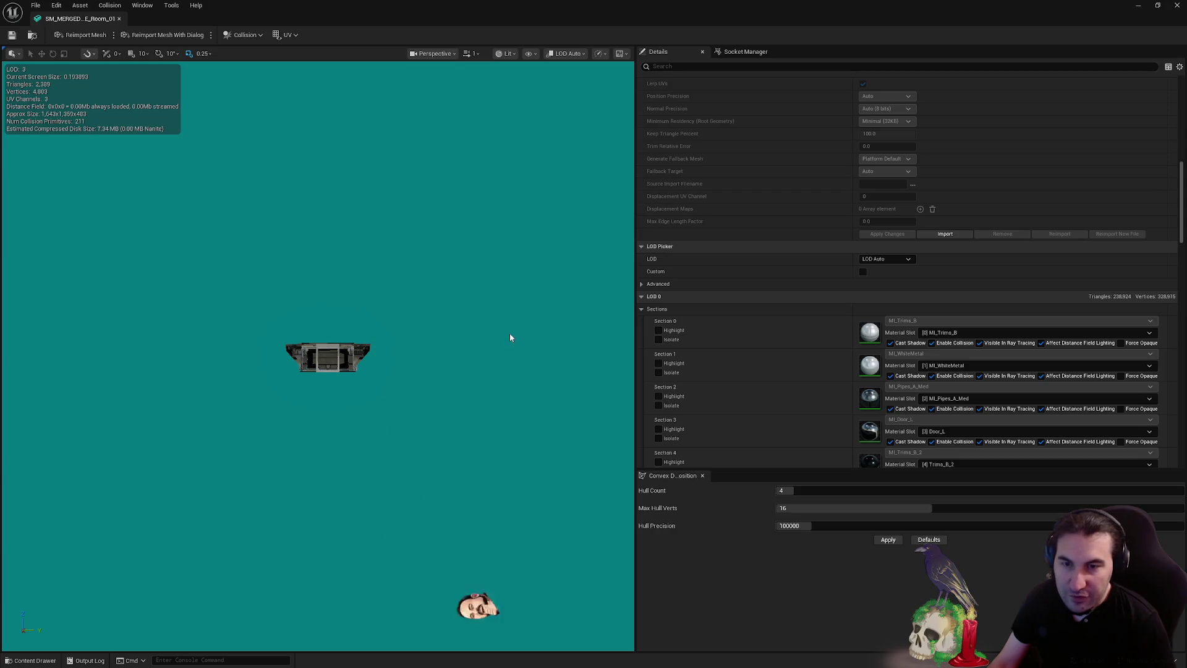
drag(509, 337, 411, 332)
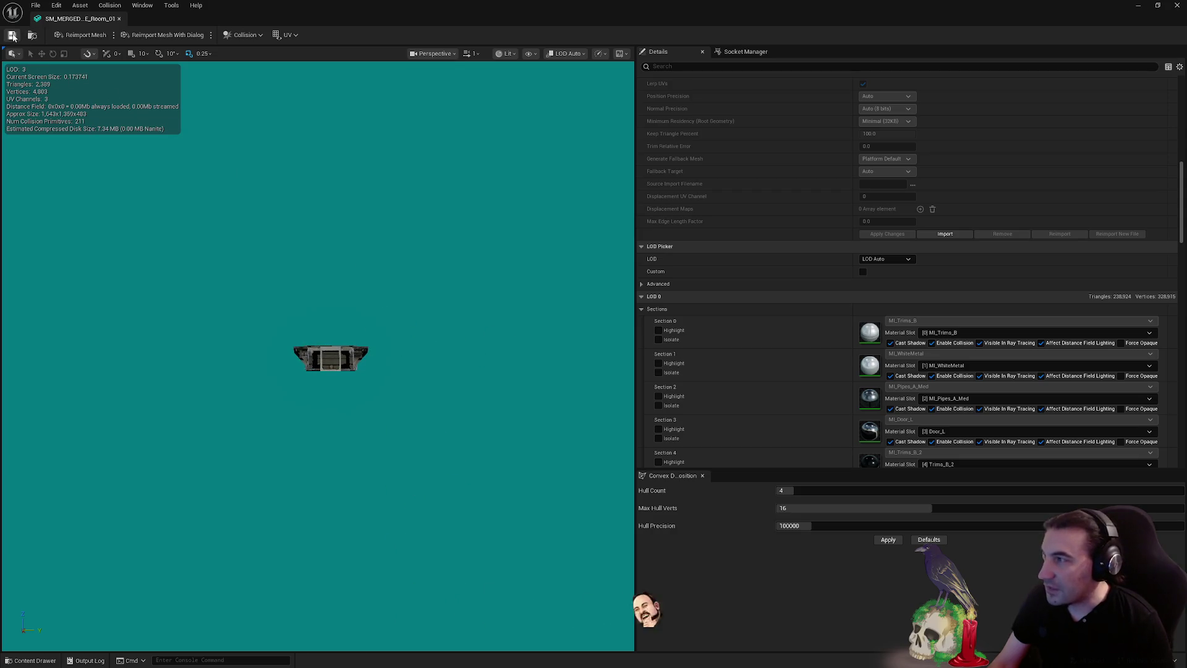
scroll(921, 379, down, 10)
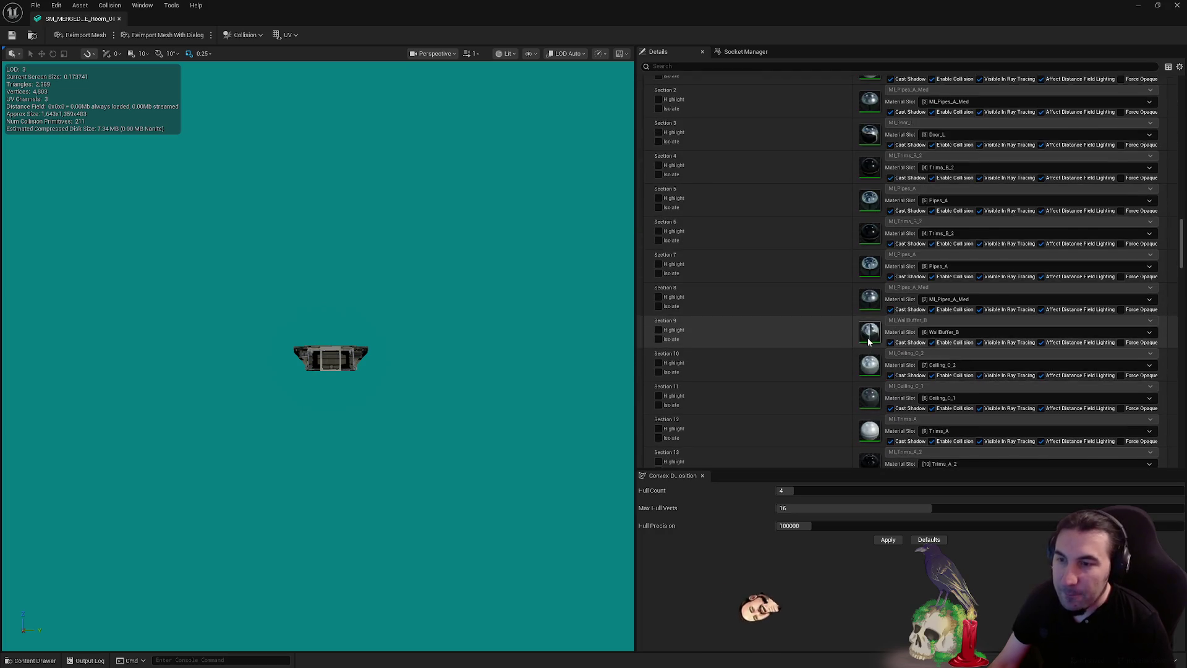
scroll(868, 341, down, 10)
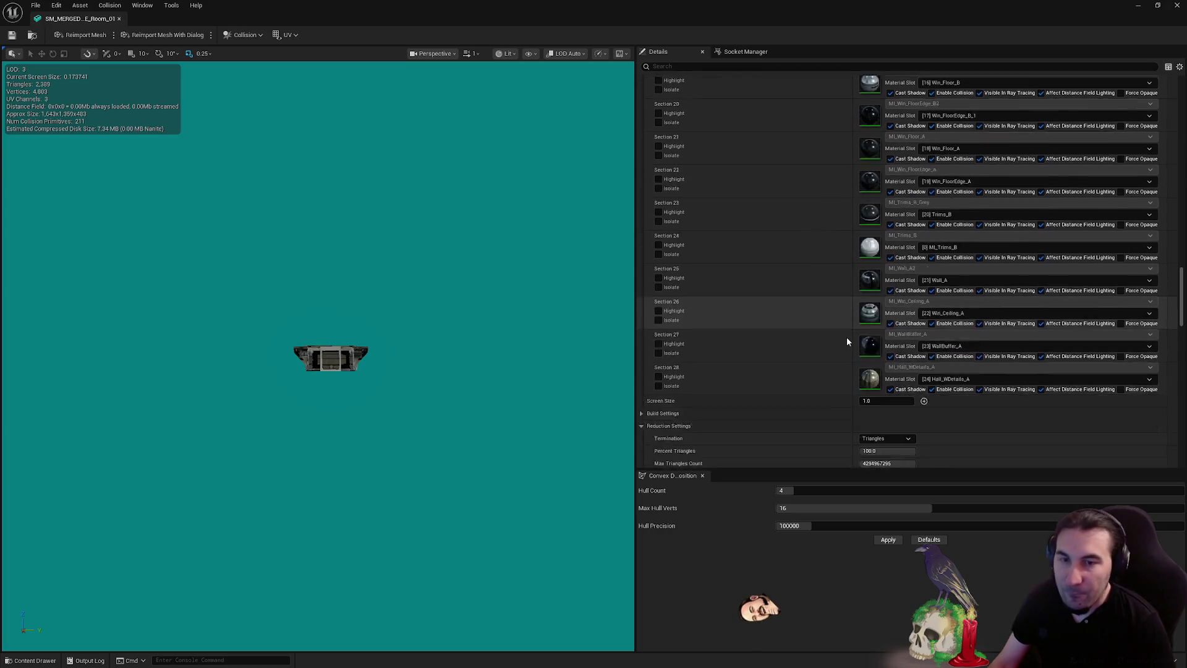
scroll(847, 341, down, 10)
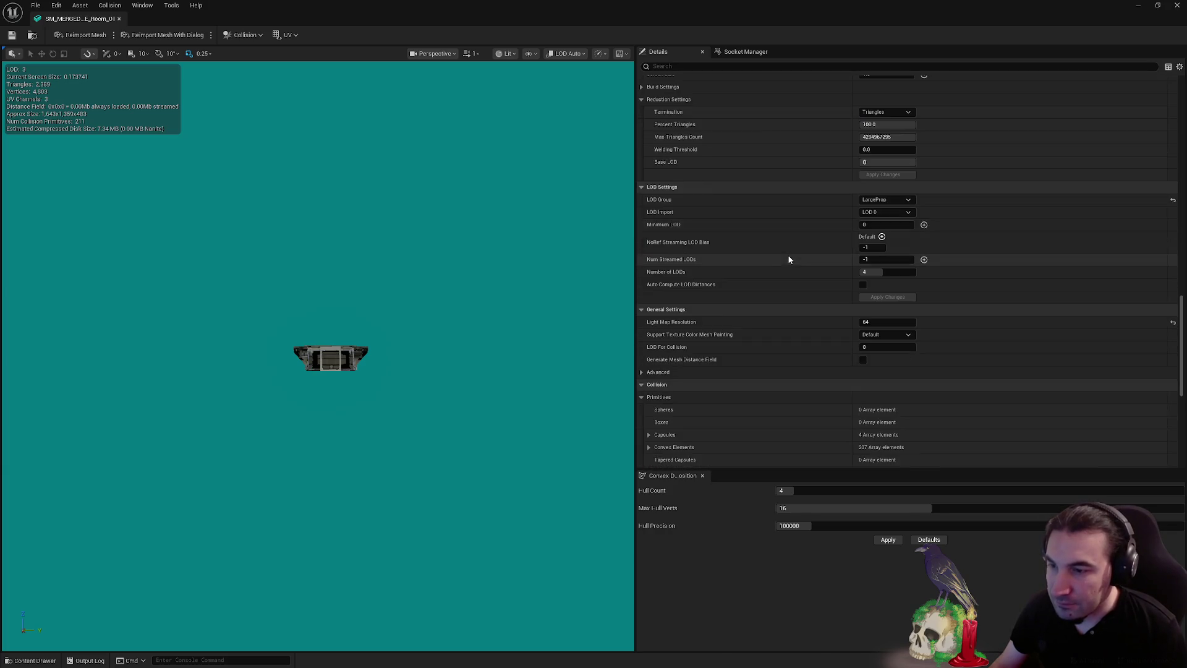
scroll(789, 259, down, 8)
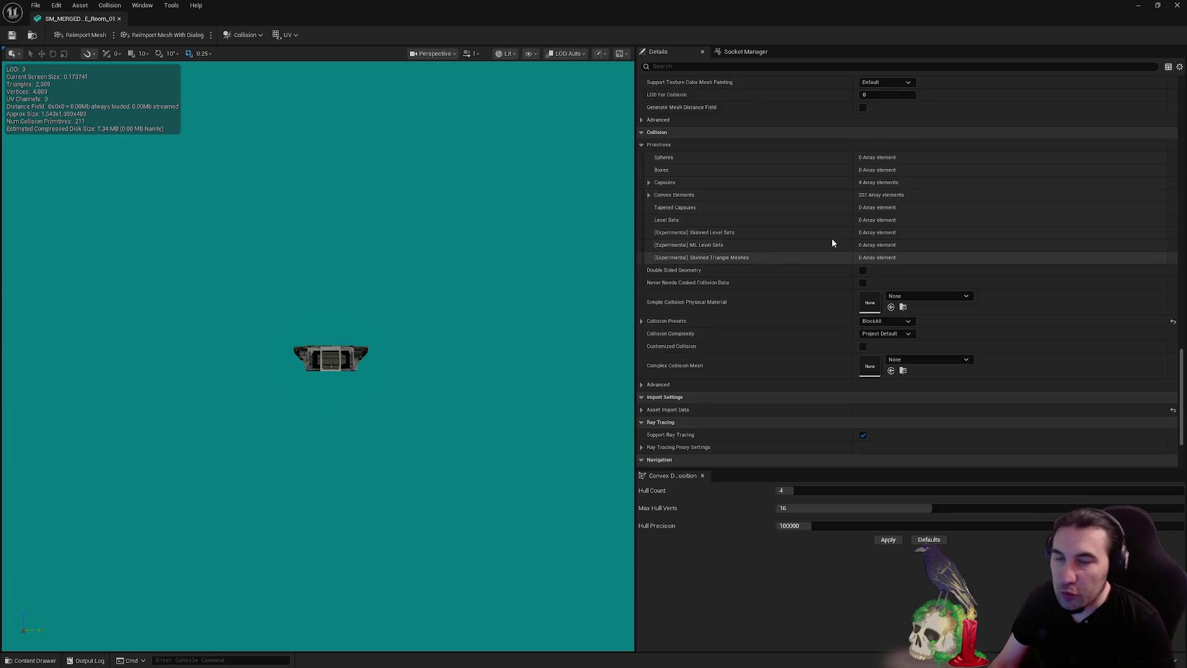
click(1177, 5)
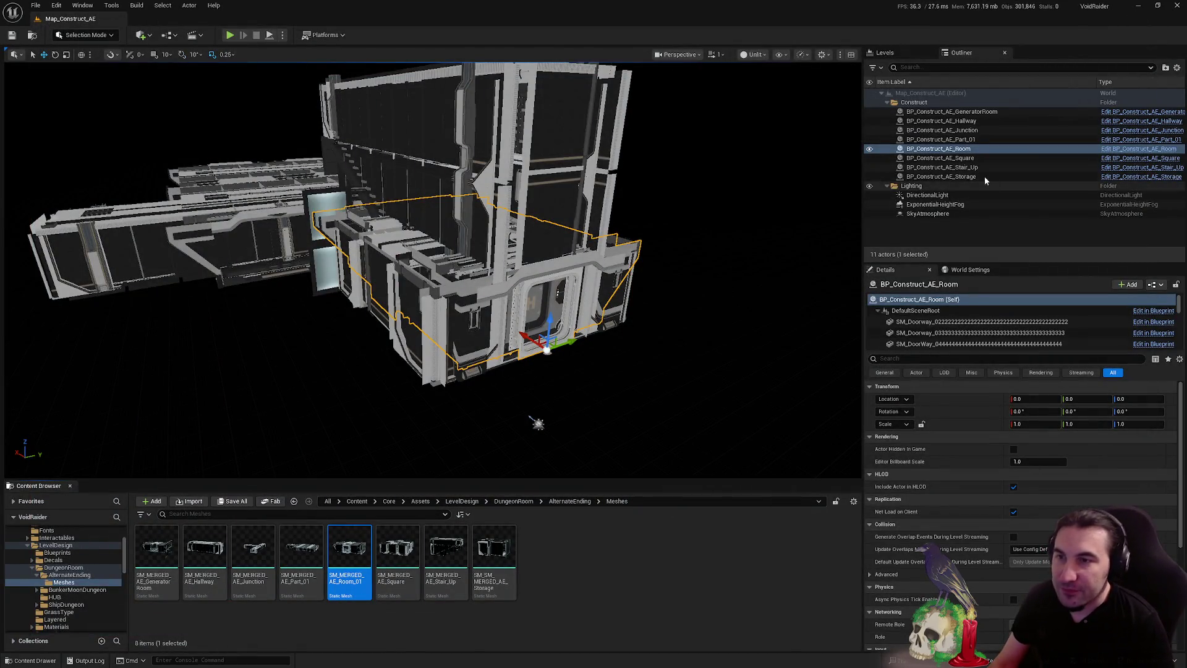
Select BP_Construct_AE_Square and start a Merge Actors operation on it
click(964, 159)
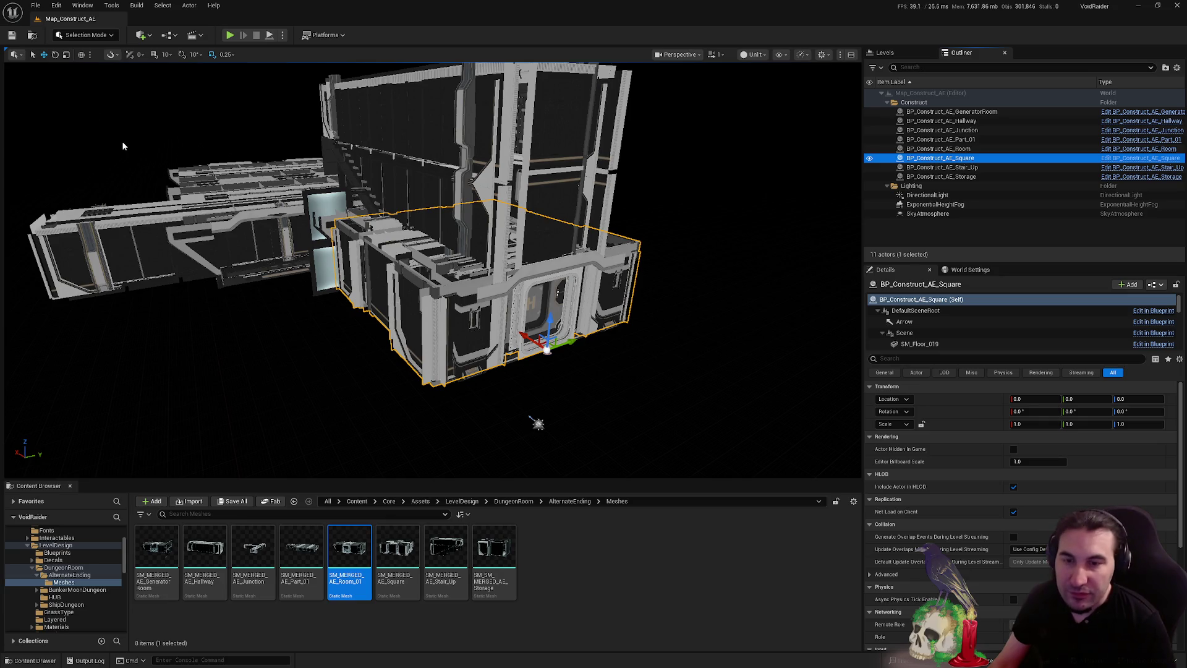
click(111, 5)
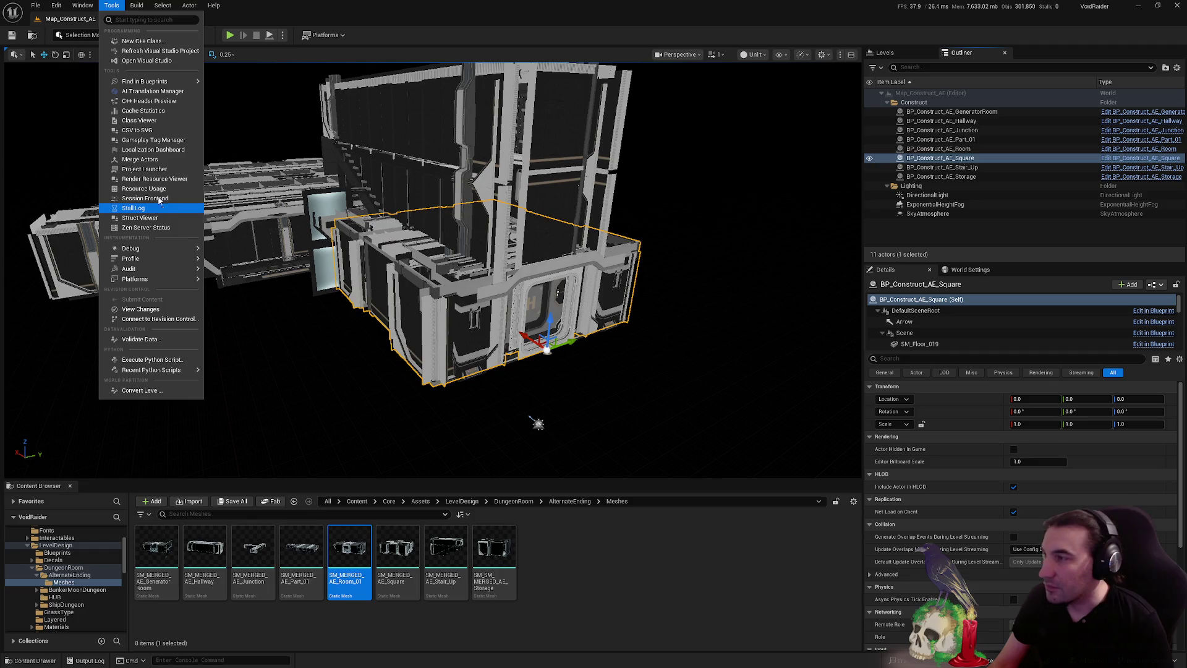
click(154, 160)
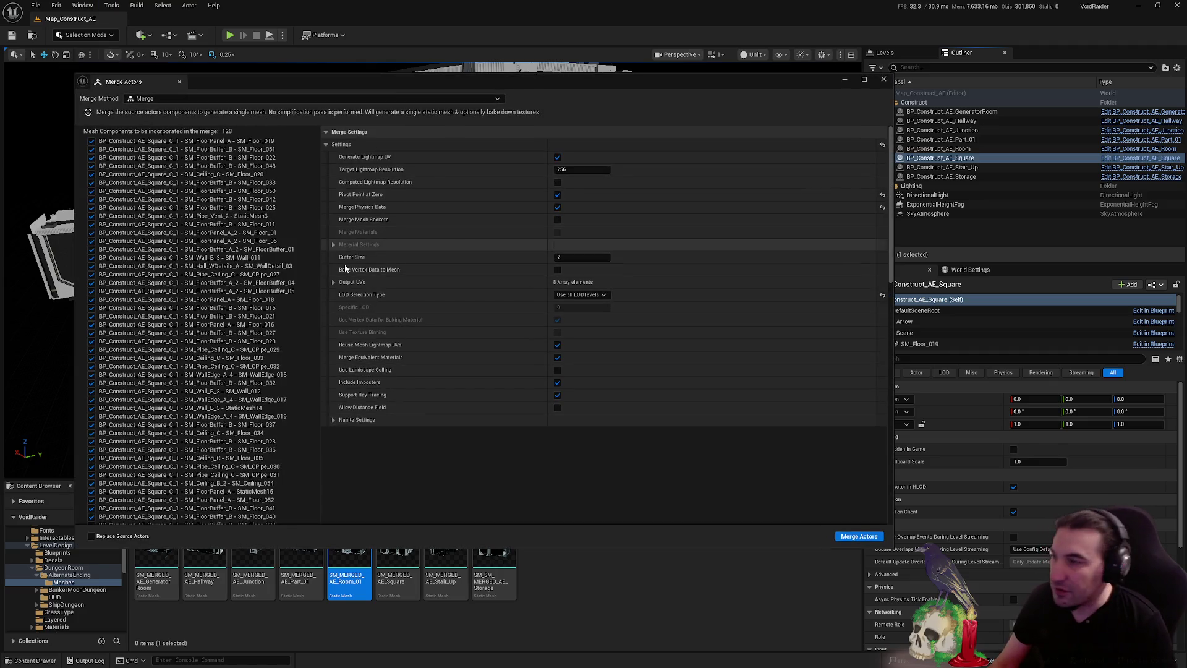
click(857, 537)
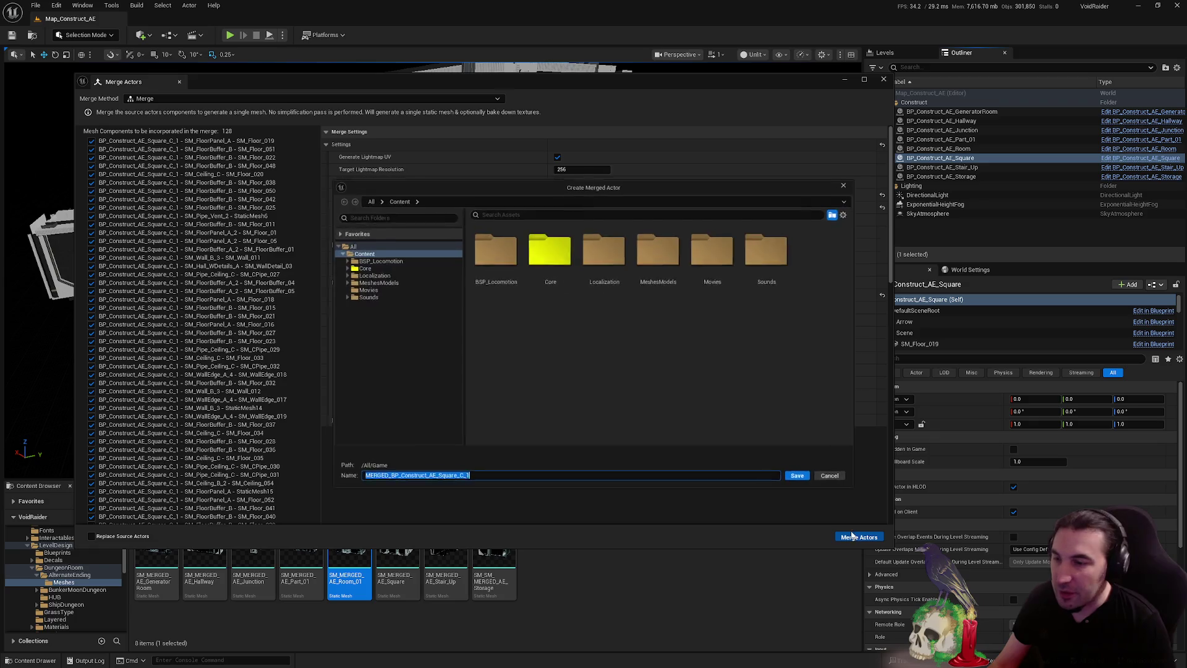
Browse to Core/Assets/LevelDesign/DungeonRoom/AlternateEnding/Meshes as the save location
click(558, 246)
double_click(558, 245)
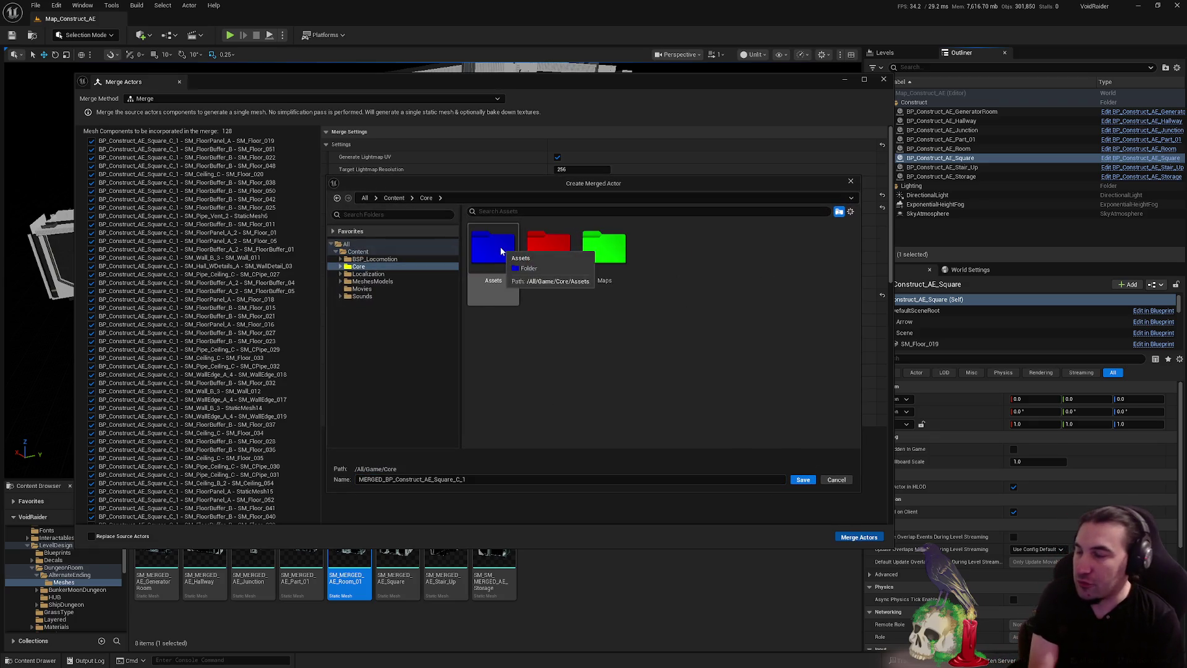
double_click(499, 247)
double_click(771, 266)
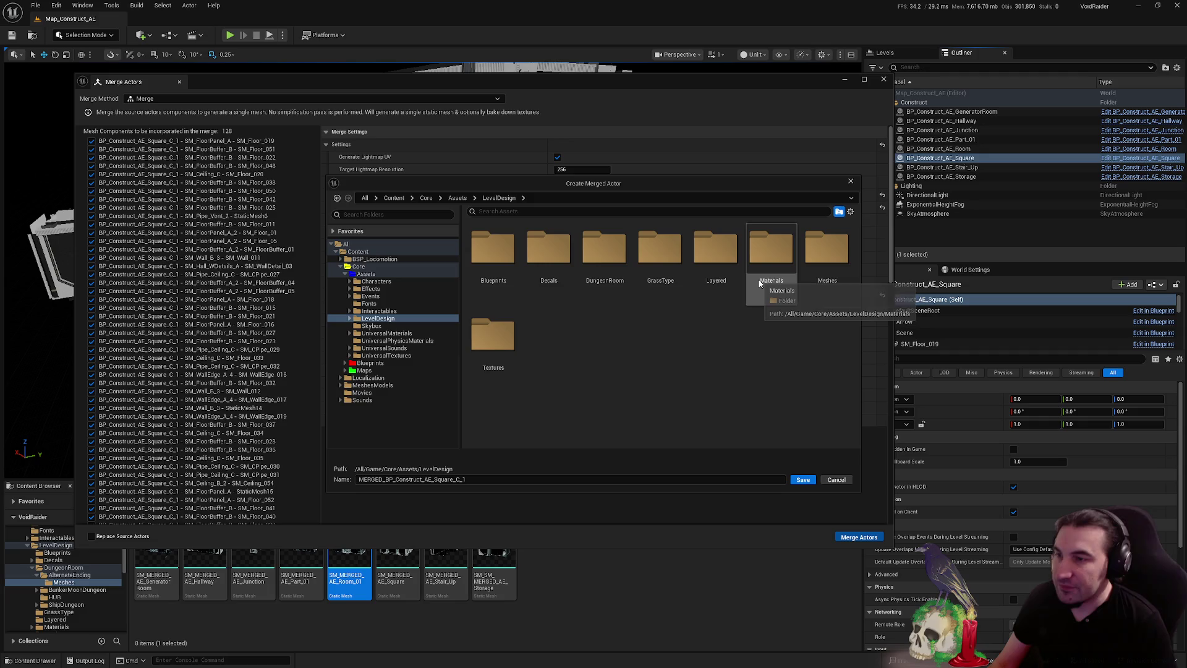
double_click(605, 256)
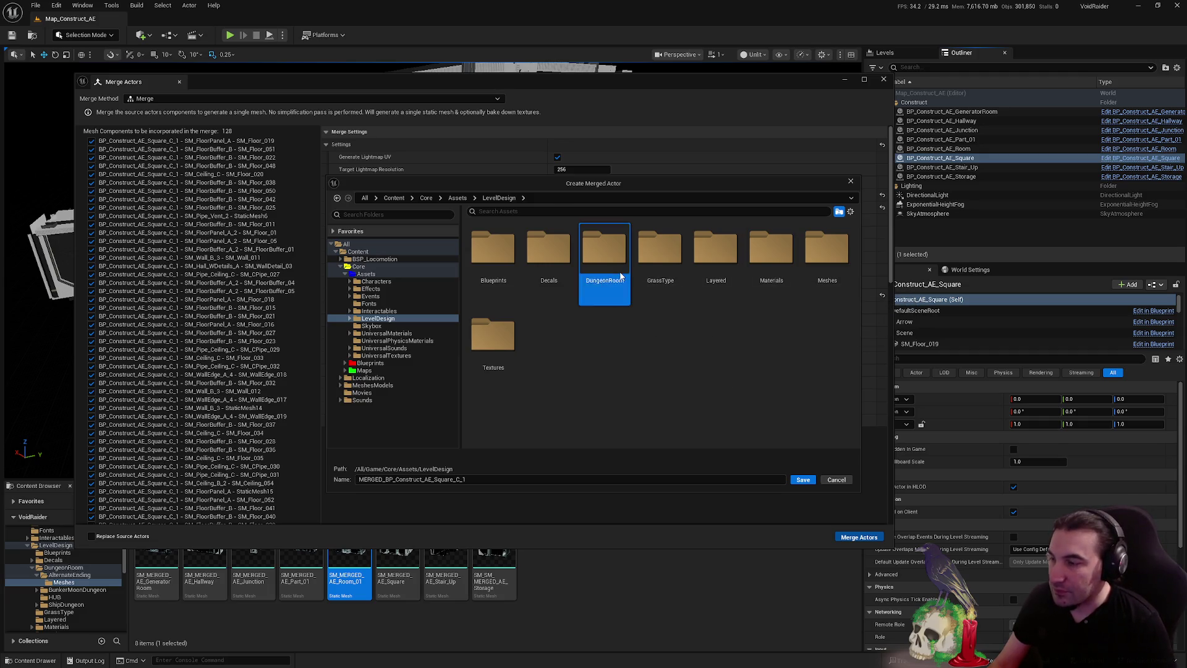
double_click(493, 251)
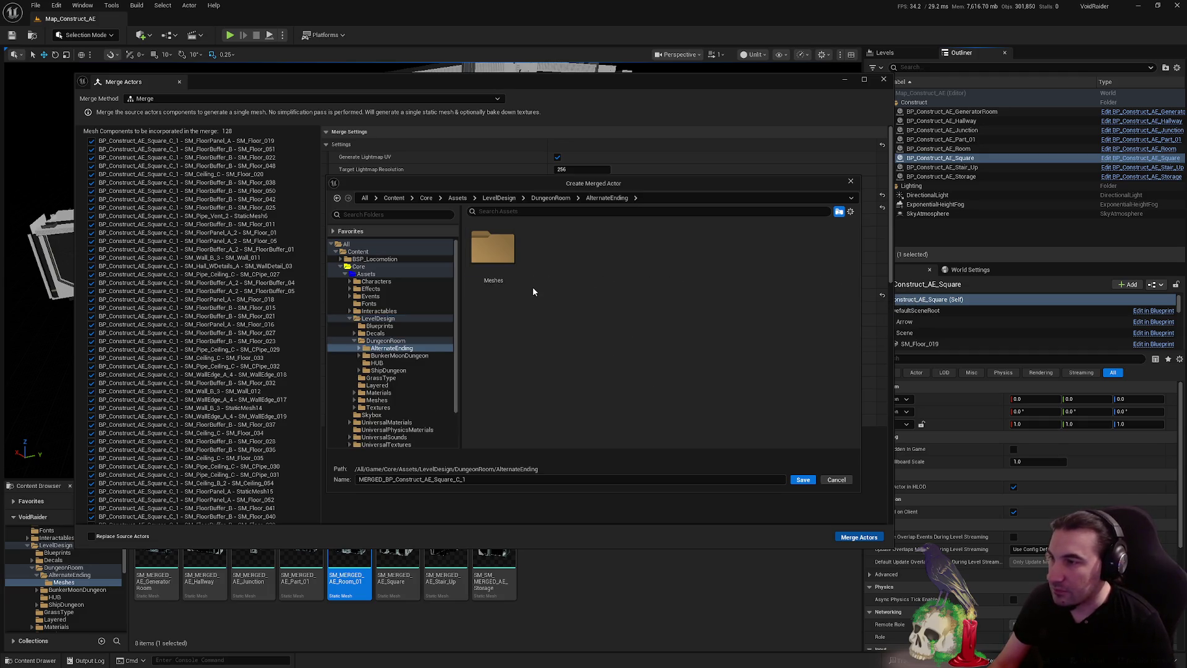
double_click(496, 272)
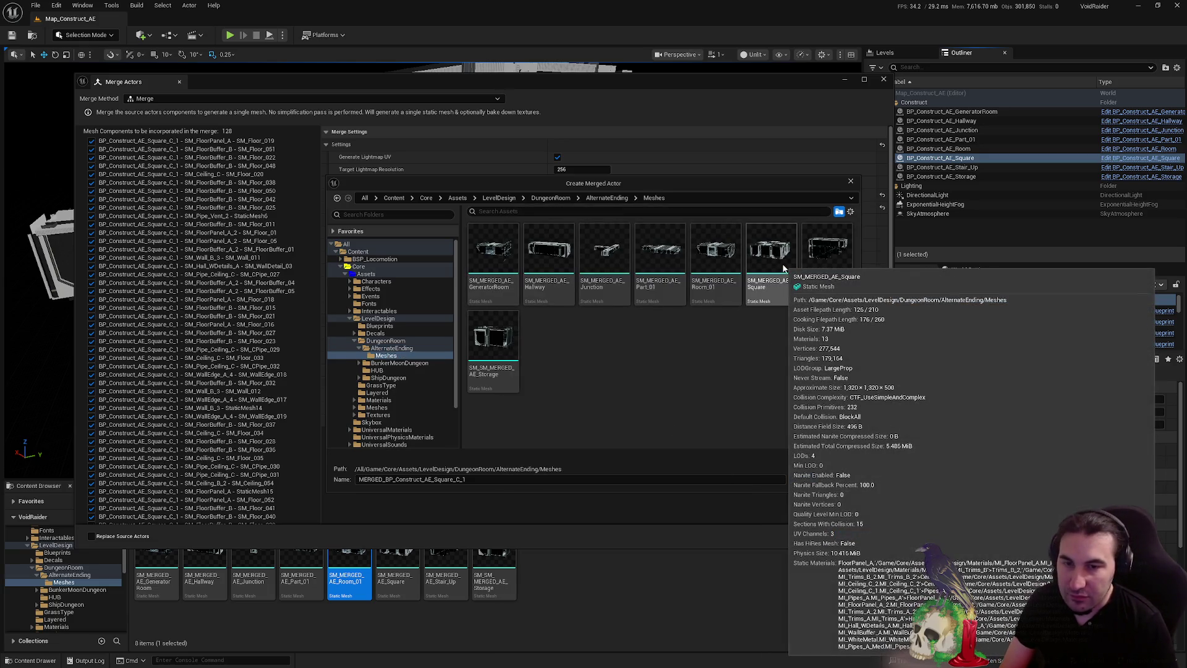
Name the merged mesh SM_MERGED_AE_Square, save it, and close the merge window
click(783, 267)
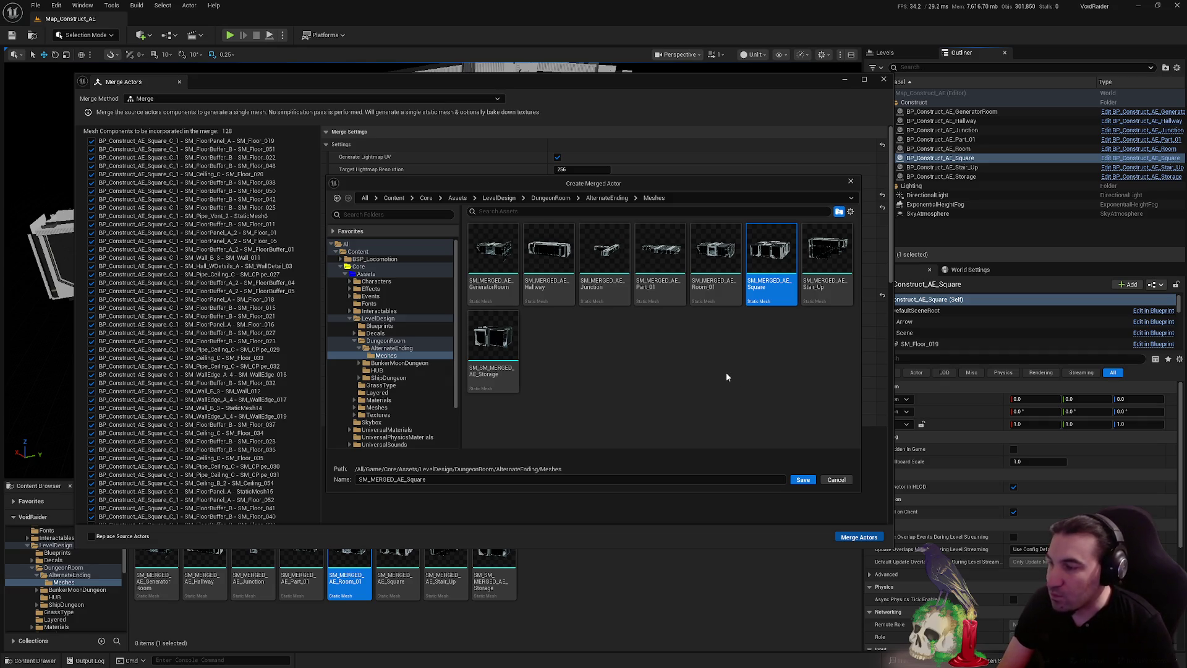
click(722, 370)
click(771, 251)
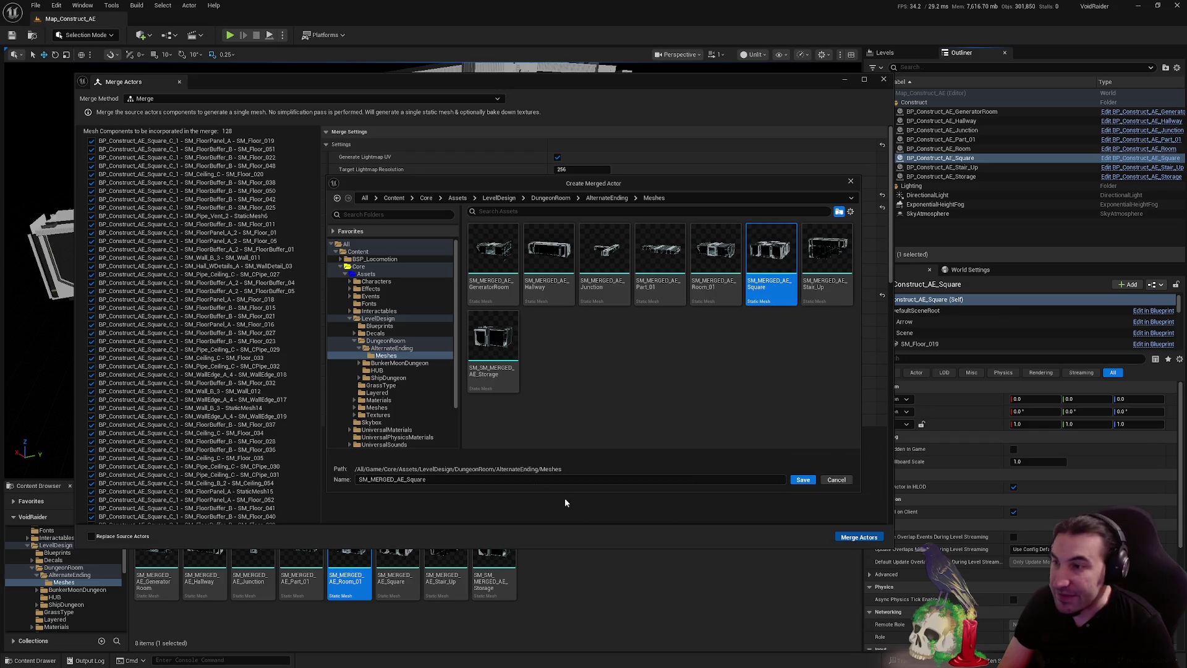
click(366, 484)
key(BackSpace)
key(BackSpace)
key(BackSpace)
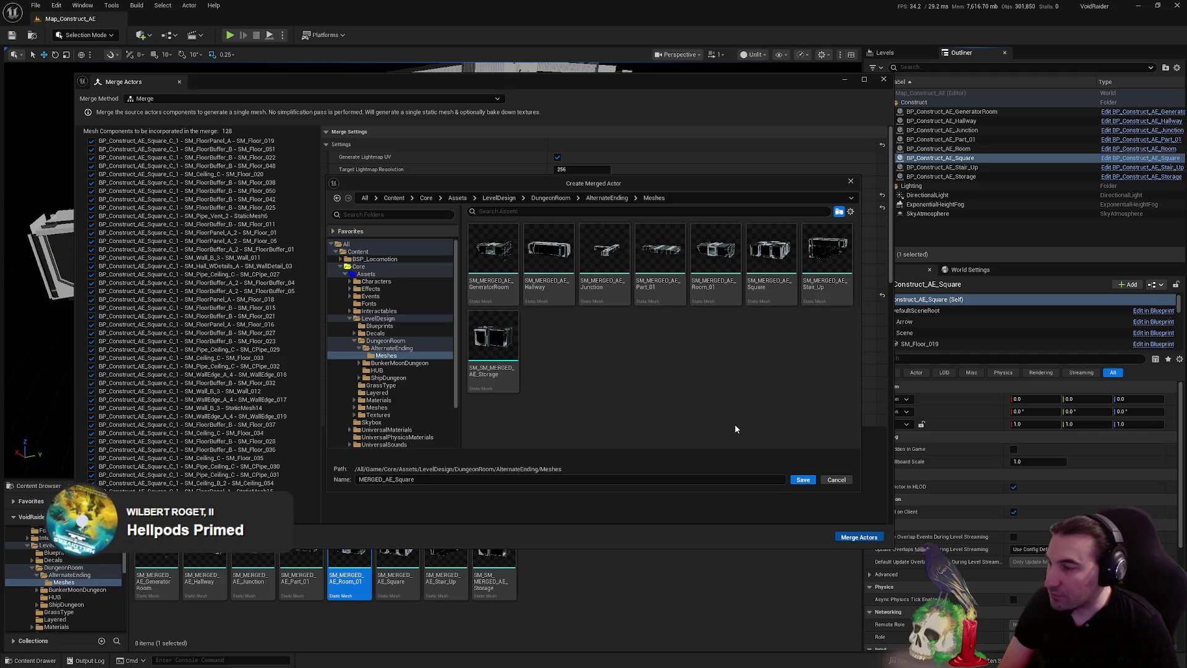
click(803, 481)
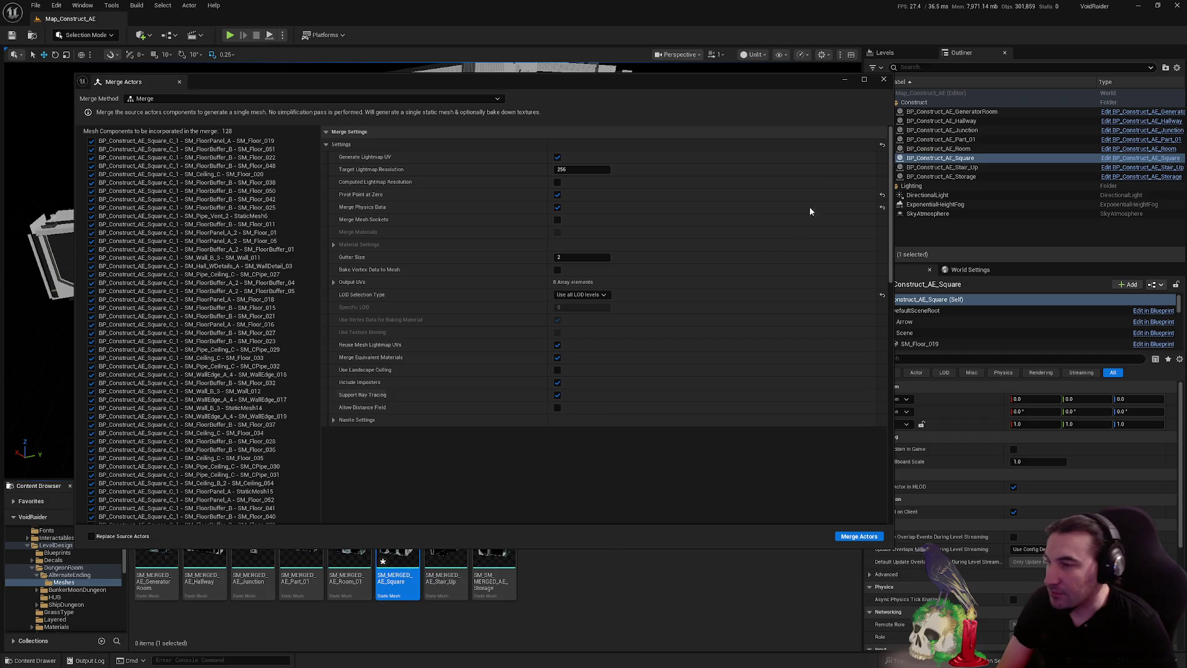
click(884, 79)
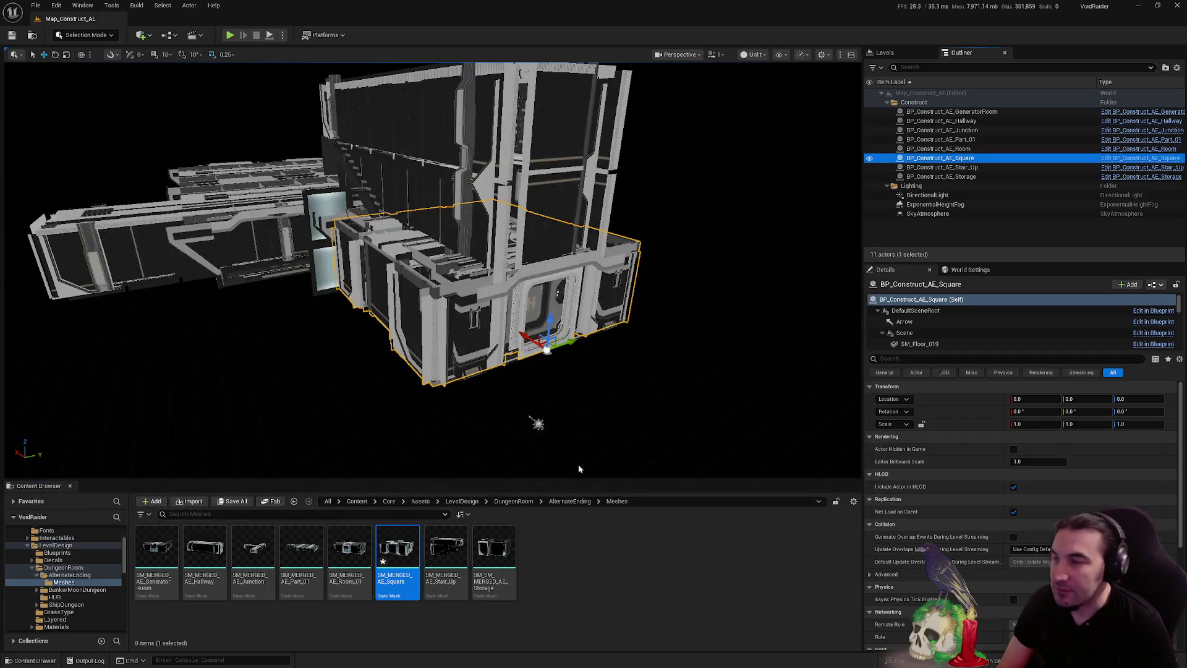
Open SM_MERGED_AE_Square, save it, and toggle collision on a mesh section
double_click(405, 529)
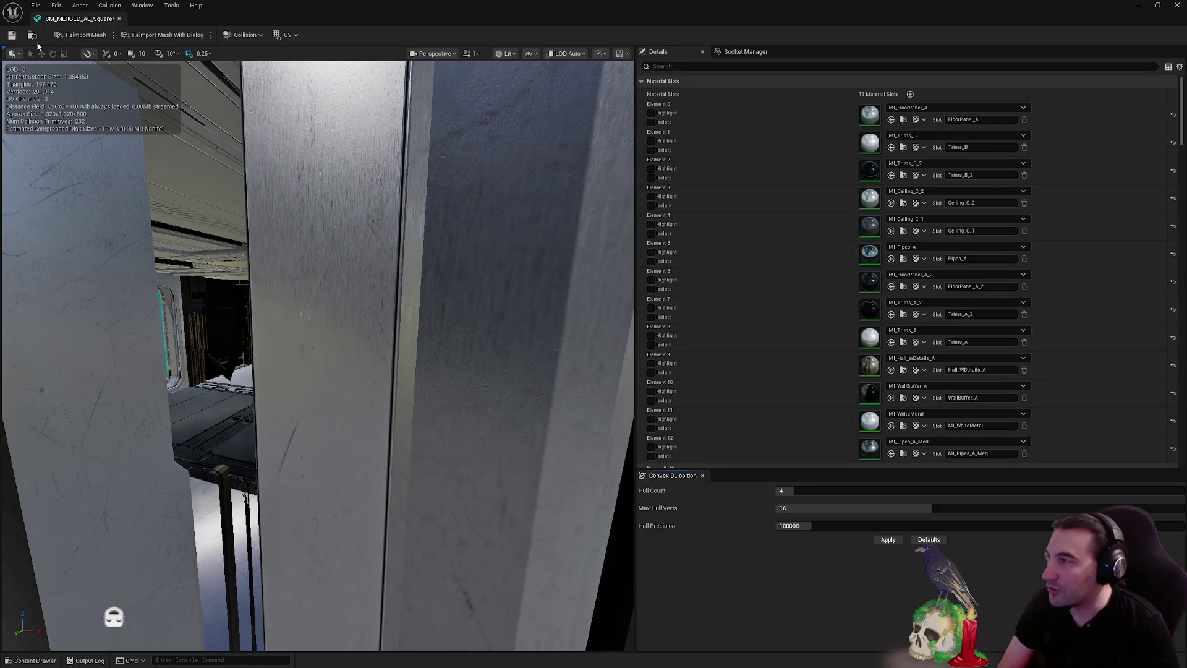
click(12, 35)
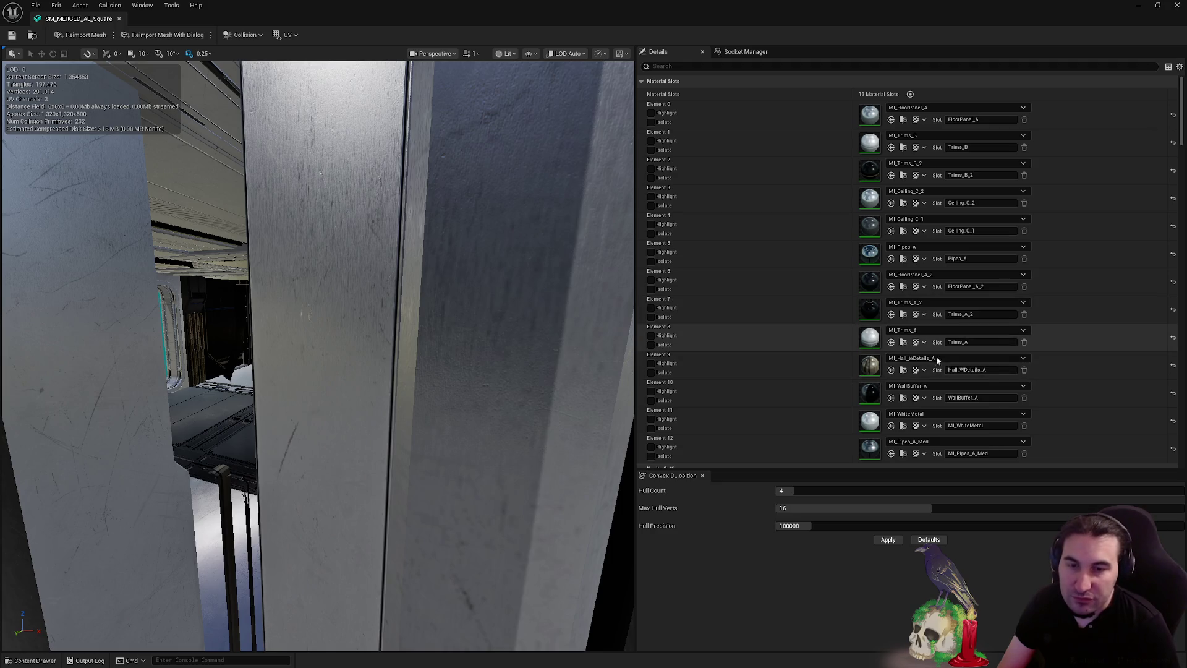
scroll(936, 354, down, 2)
scroll(950, 222, down, 15)
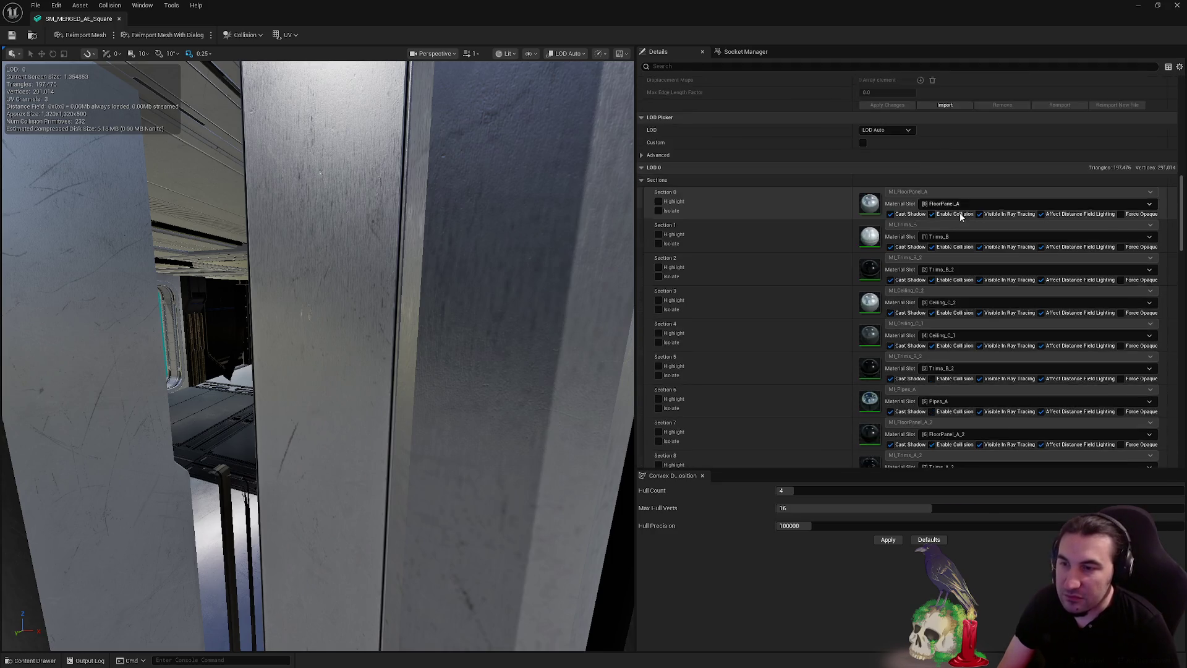
click(932, 334)
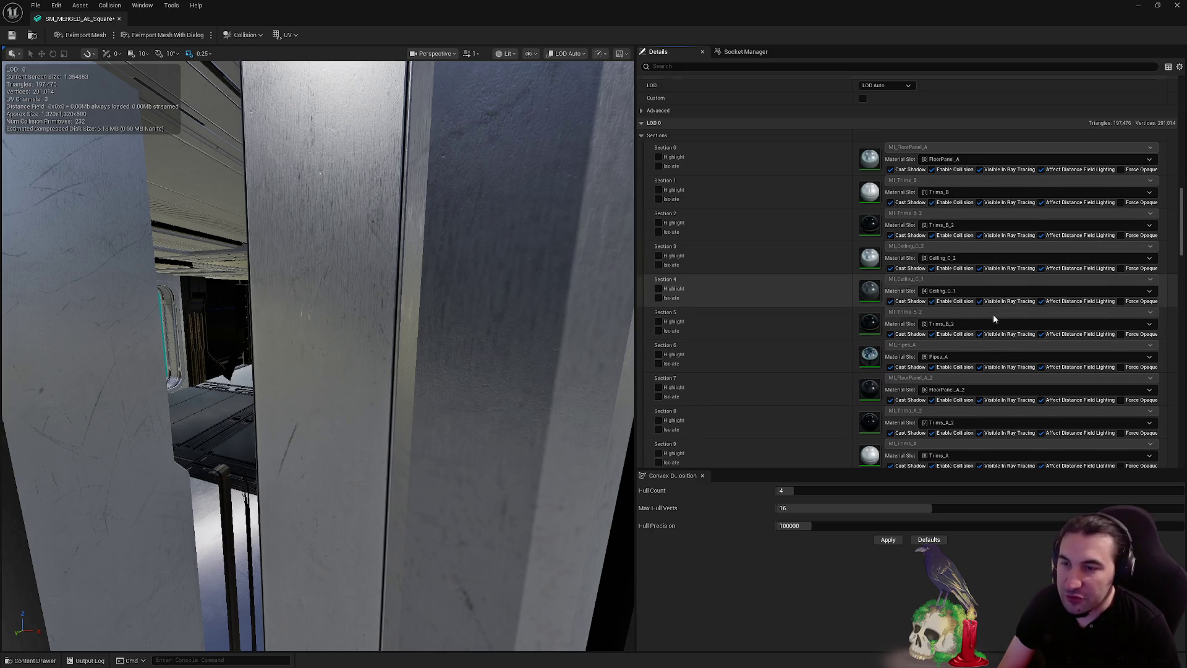
Set the LOD Group to LargeProp and confirm overwriting the LOD settings
scroll(996, 315, down, 6)
scroll(999, 317, down, 3)
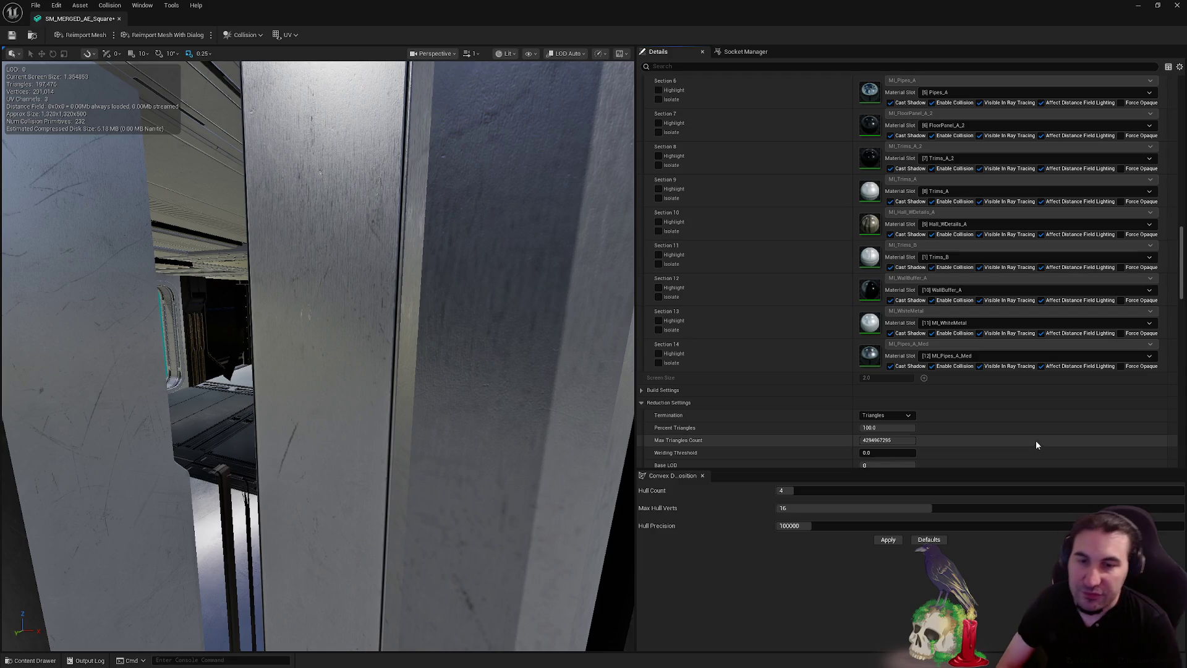
scroll(1019, 418, down, 4)
scroll(901, 347, down, 2)
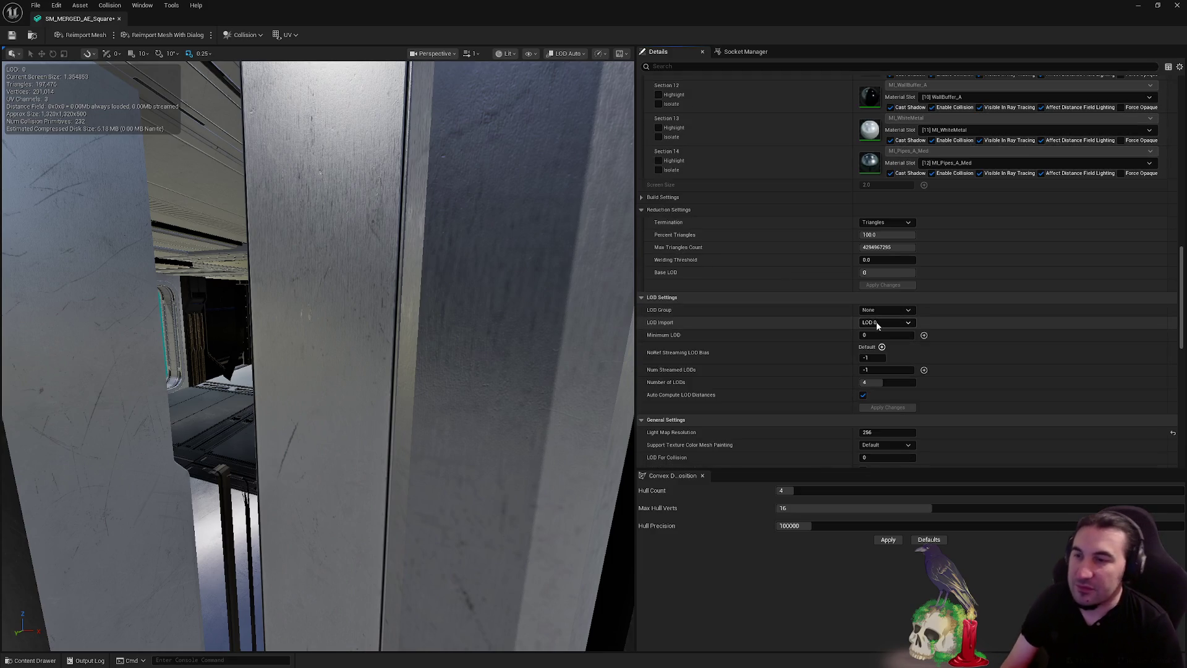
click(884, 310)
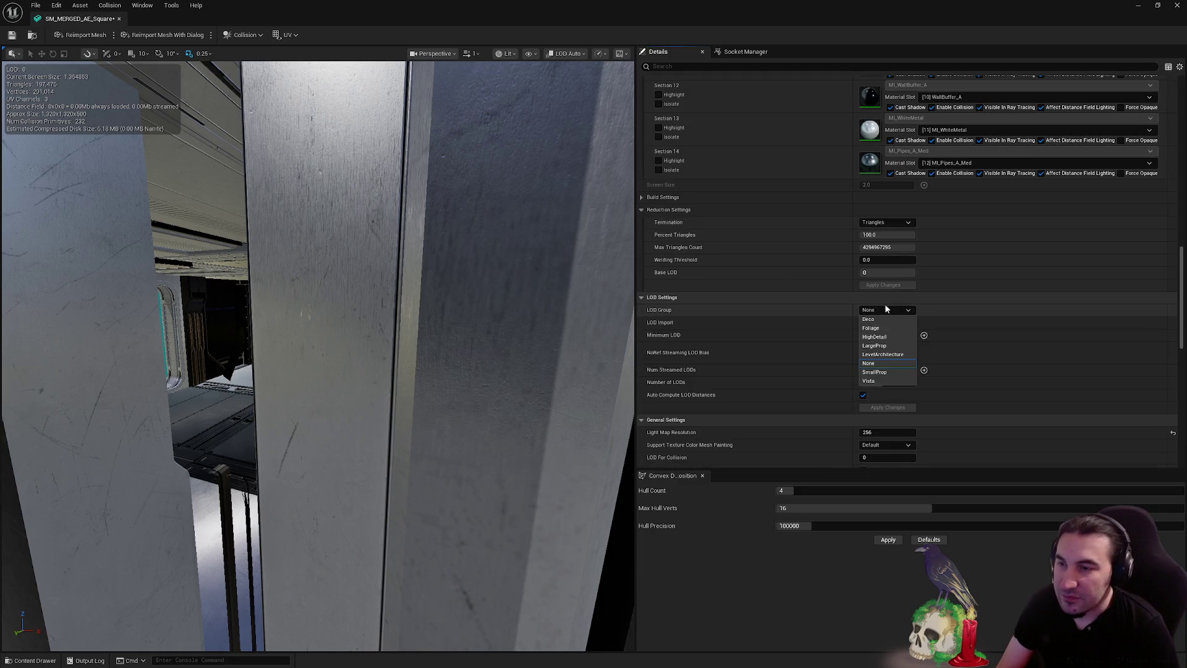
click(900, 350)
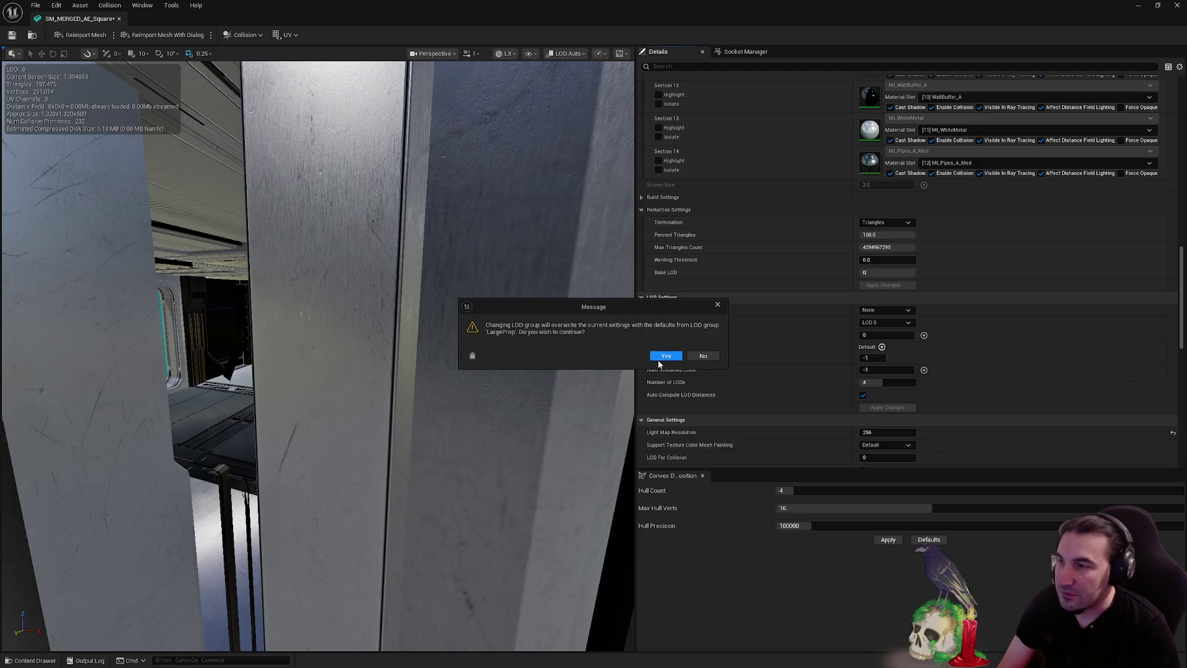
click(664, 358)
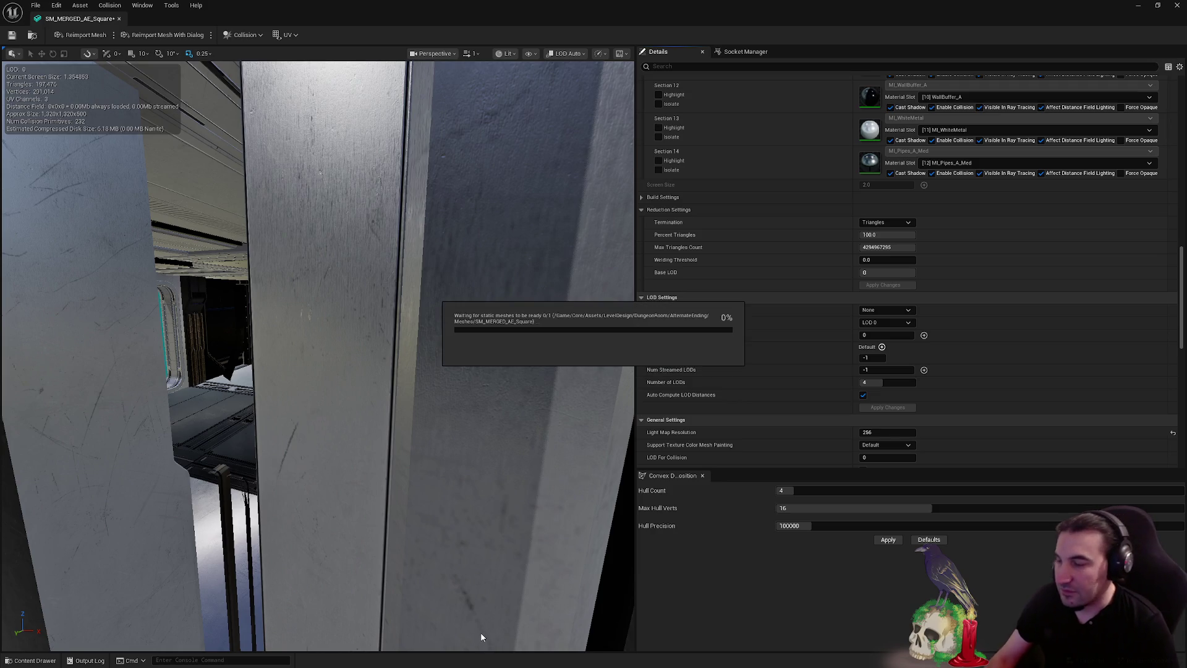
key(super)
mouse_move(552, 661)
key(super)
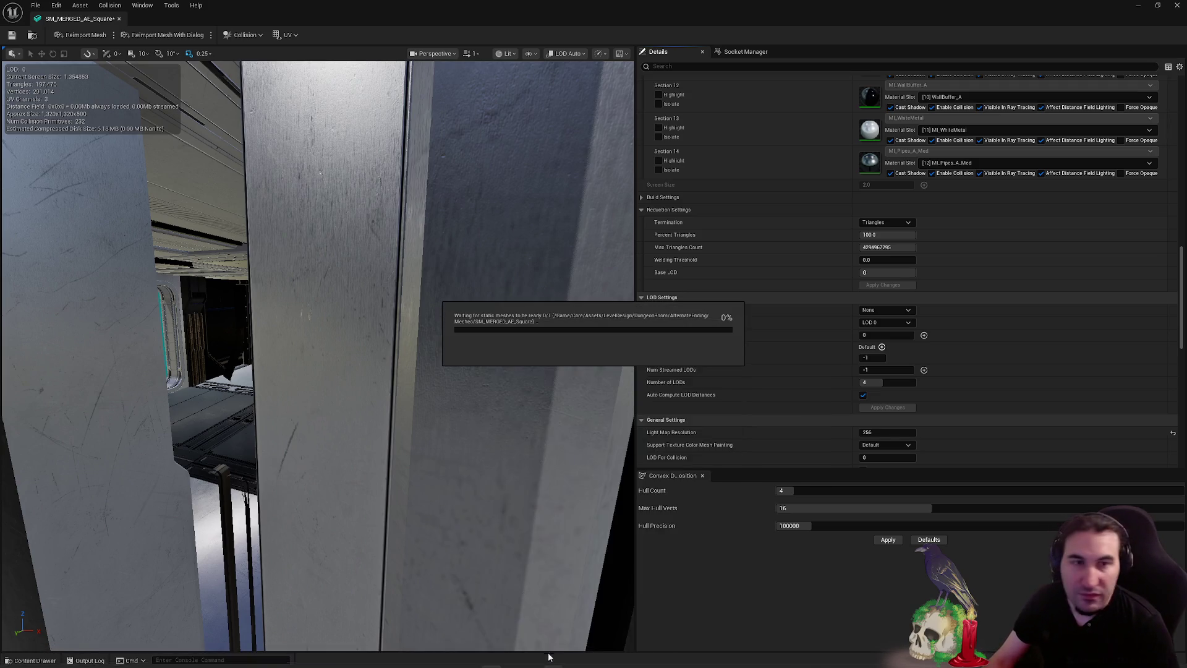
Close the Windows Start menu while the LargeProp rebuild finishes
key(super)
key(super)
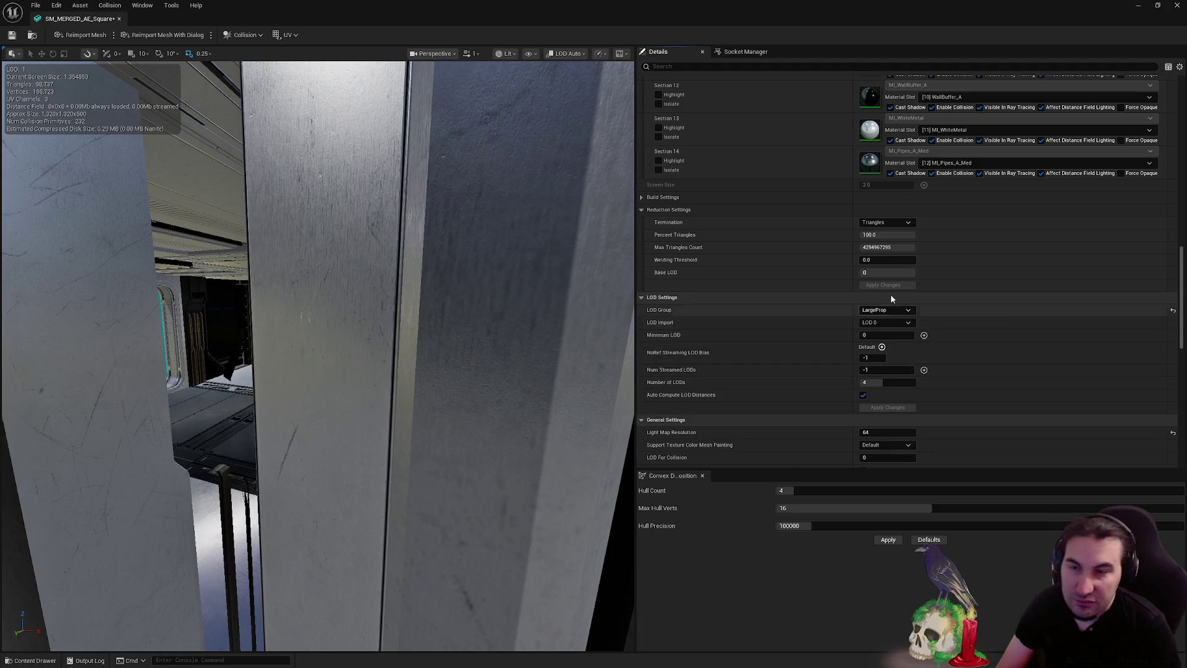
Keep LargeProp, turn off Auto Compute LOD Distances, and save the mesh
click(887, 310)
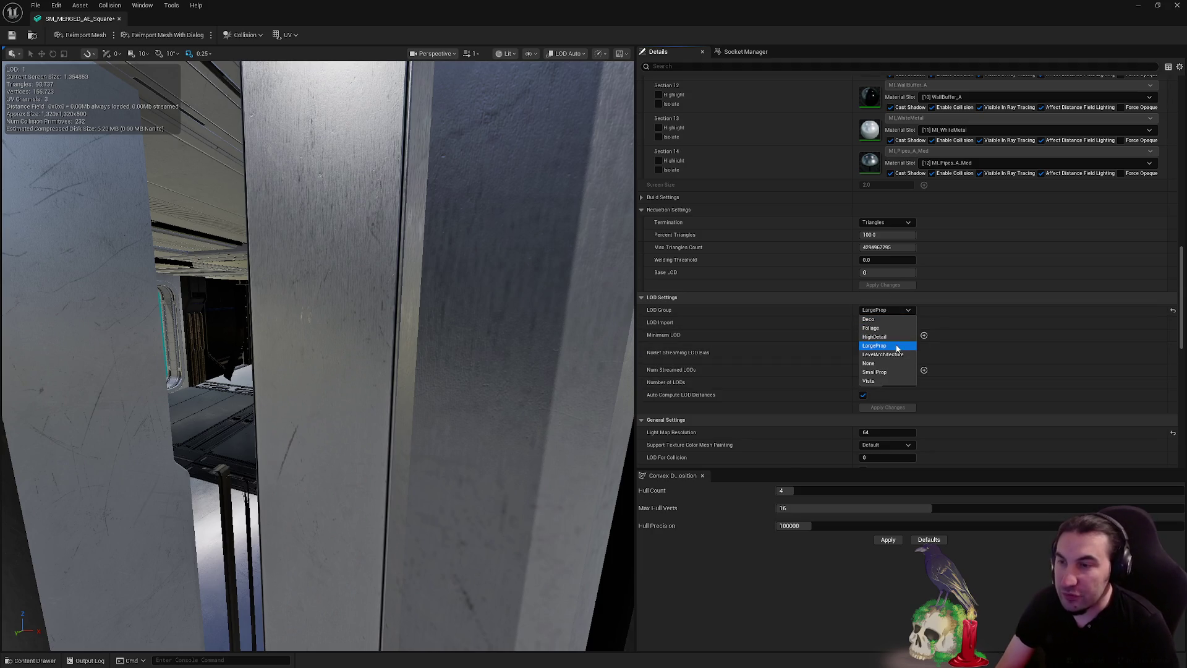
click(874, 345)
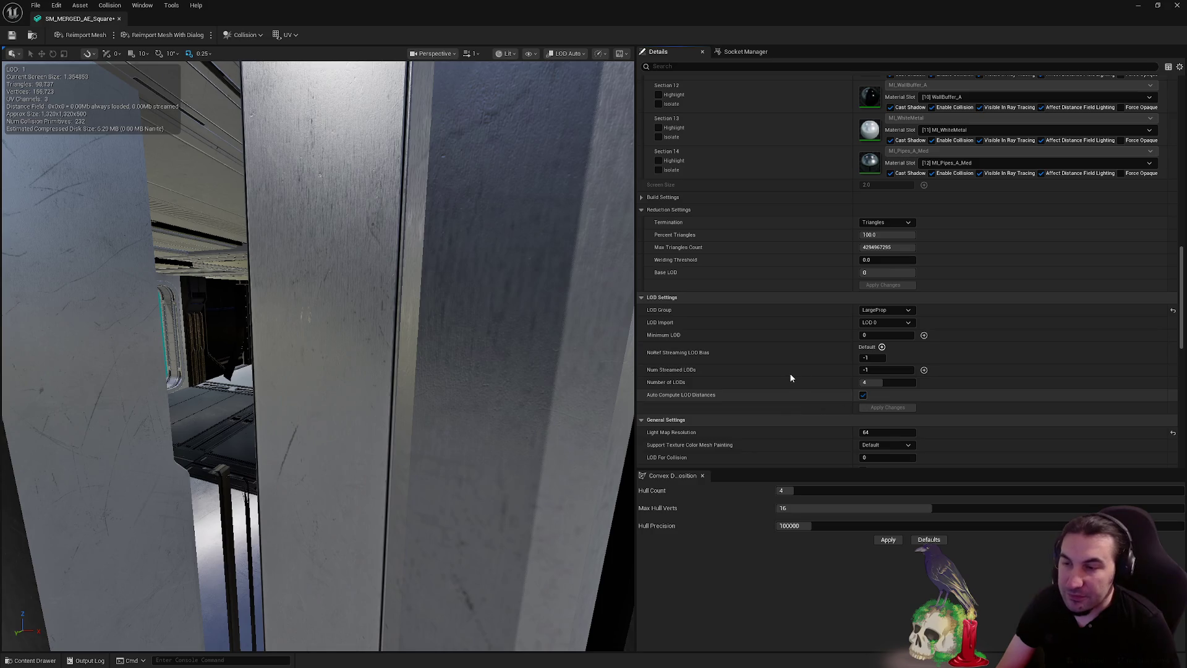
click(863, 394)
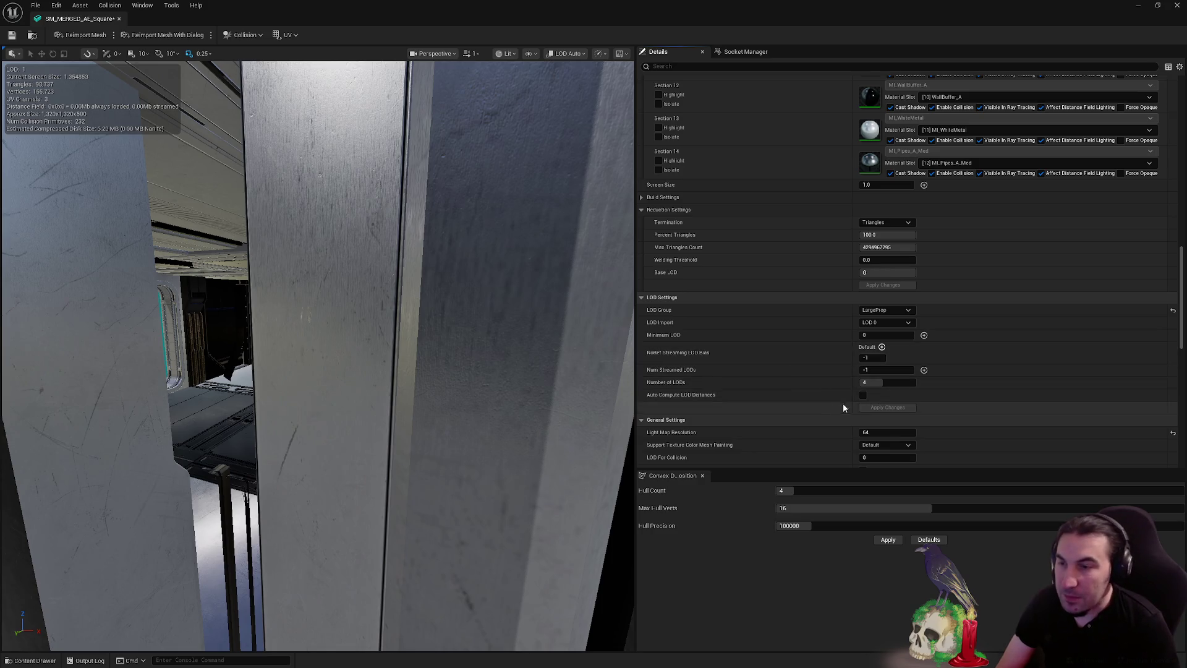
click(11, 35)
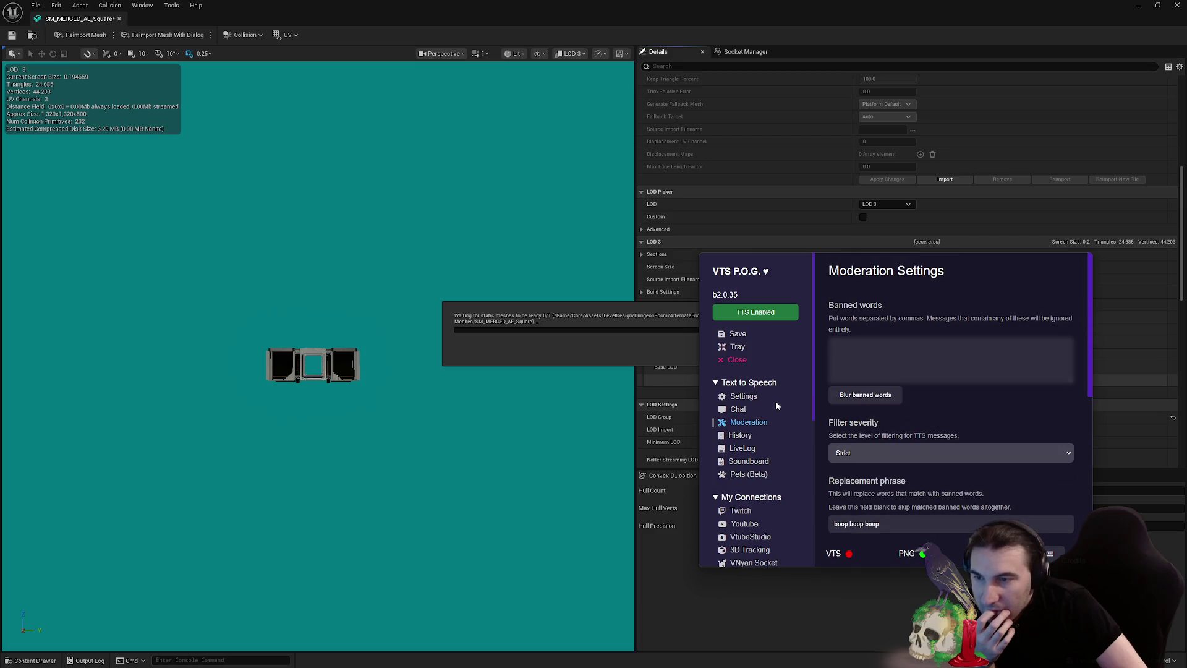
Look through the text-to-speech main settings and chat command settings pages
click(742, 396)
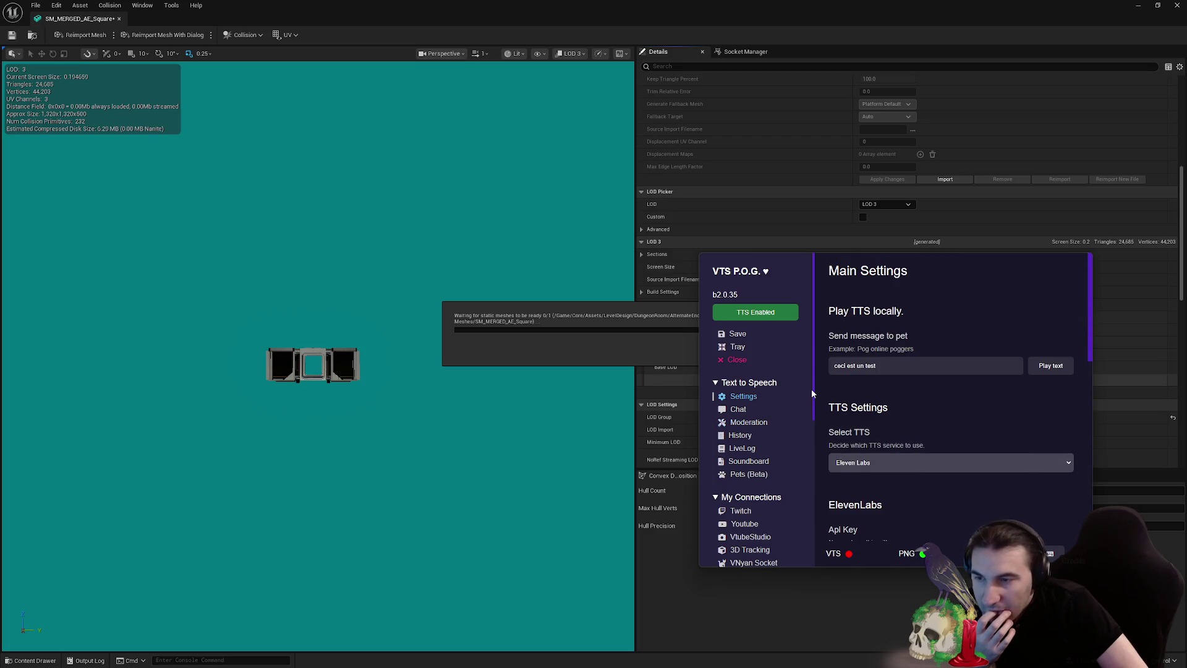
scroll(920, 415, down, 1)
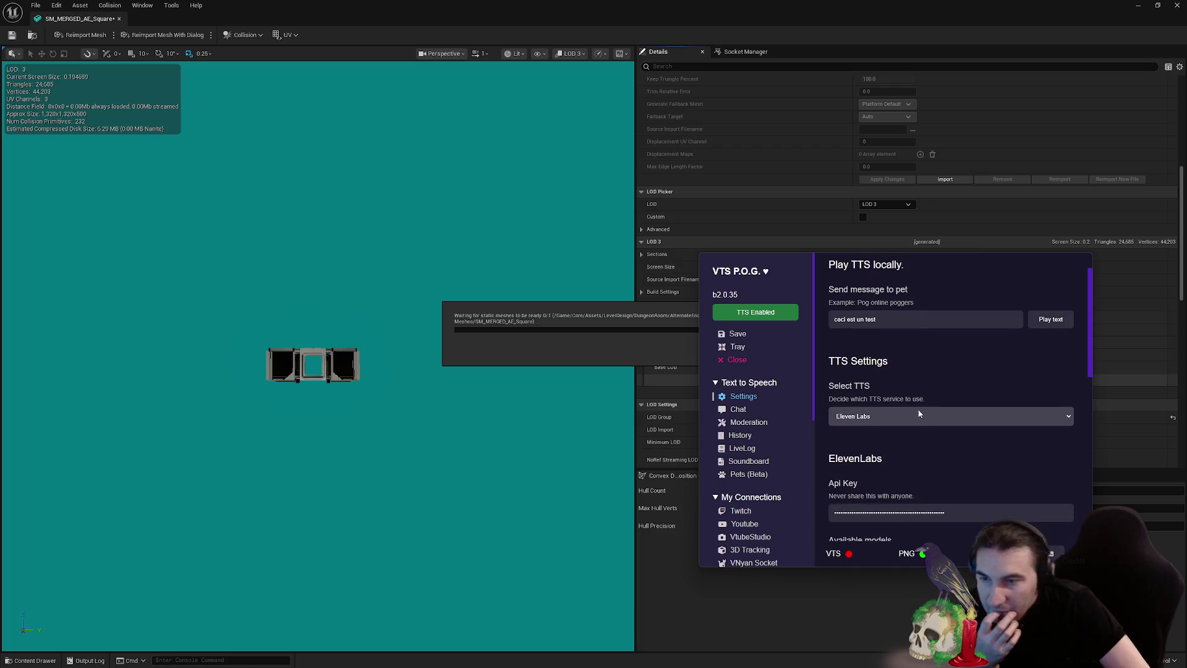
scroll(919, 413, down, 5)
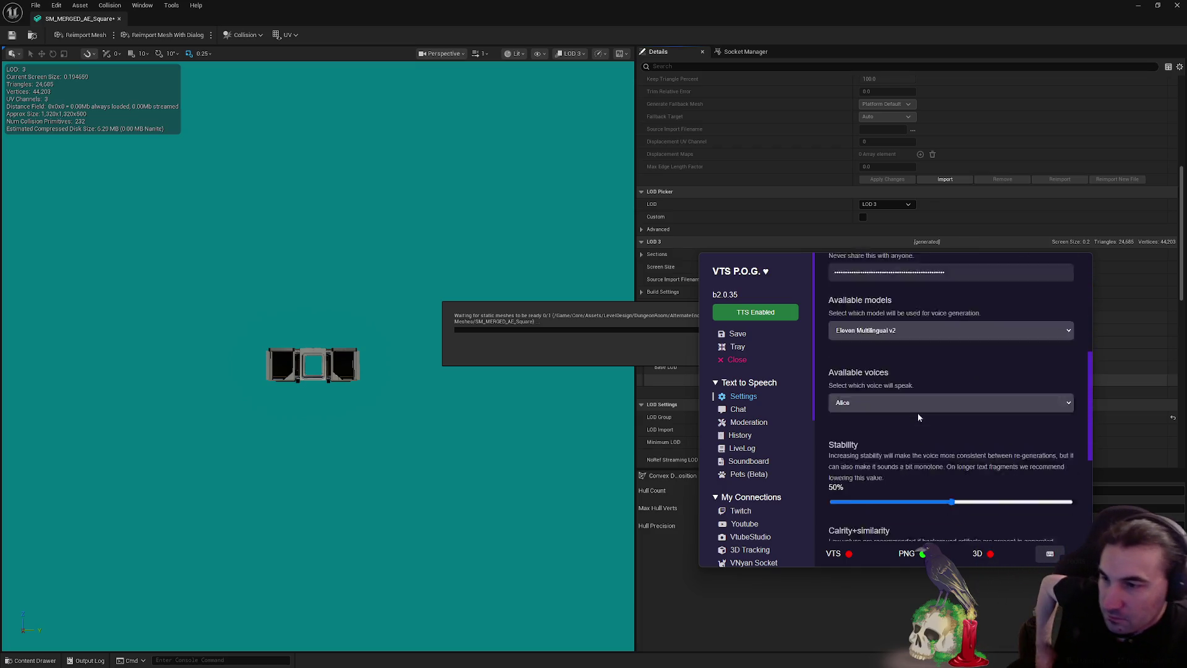
scroll(918, 413, down, 2)
click(737, 410)
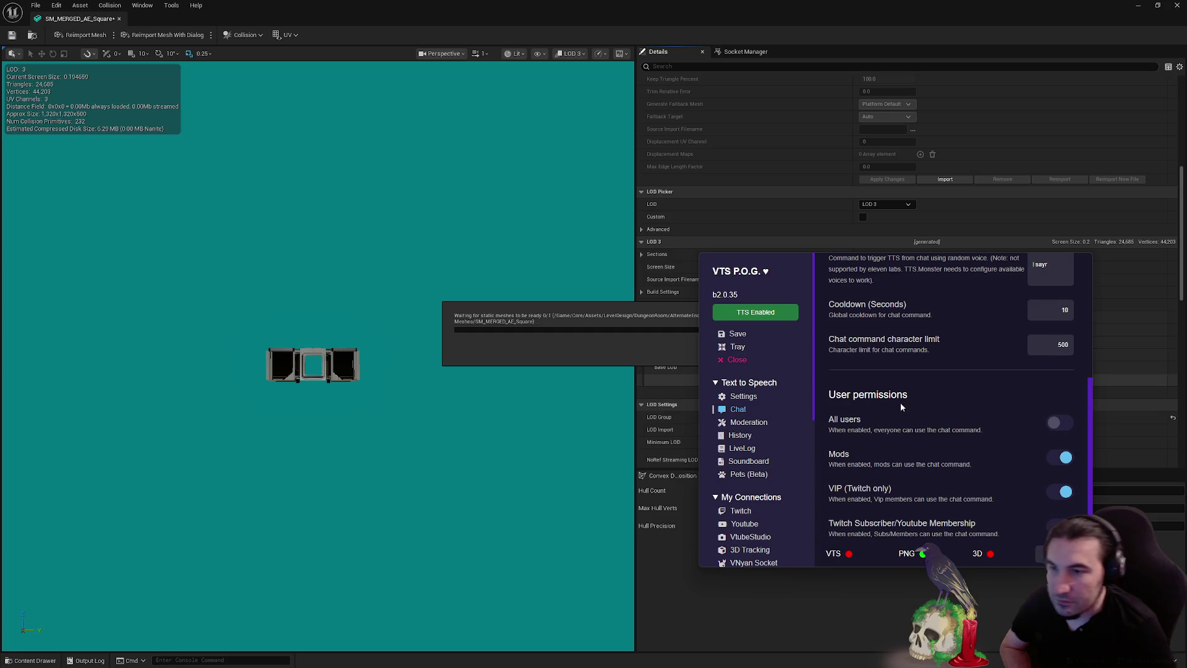
scroll(928, 395, up, 4)
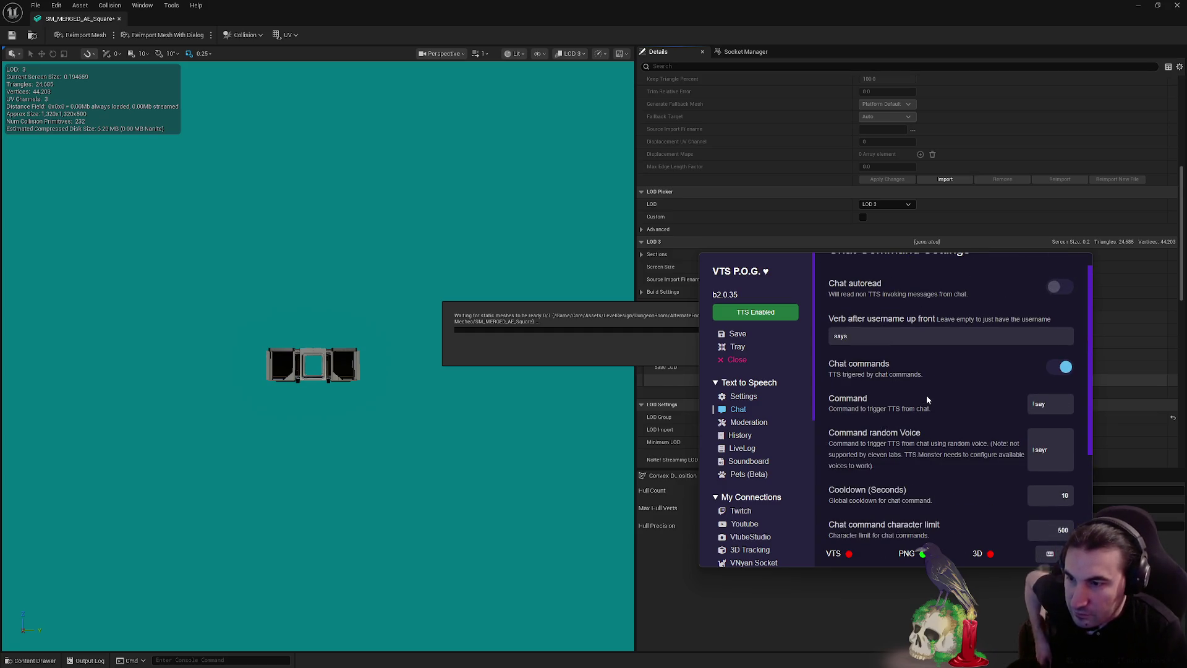
scroll(926, 399, down, 4)
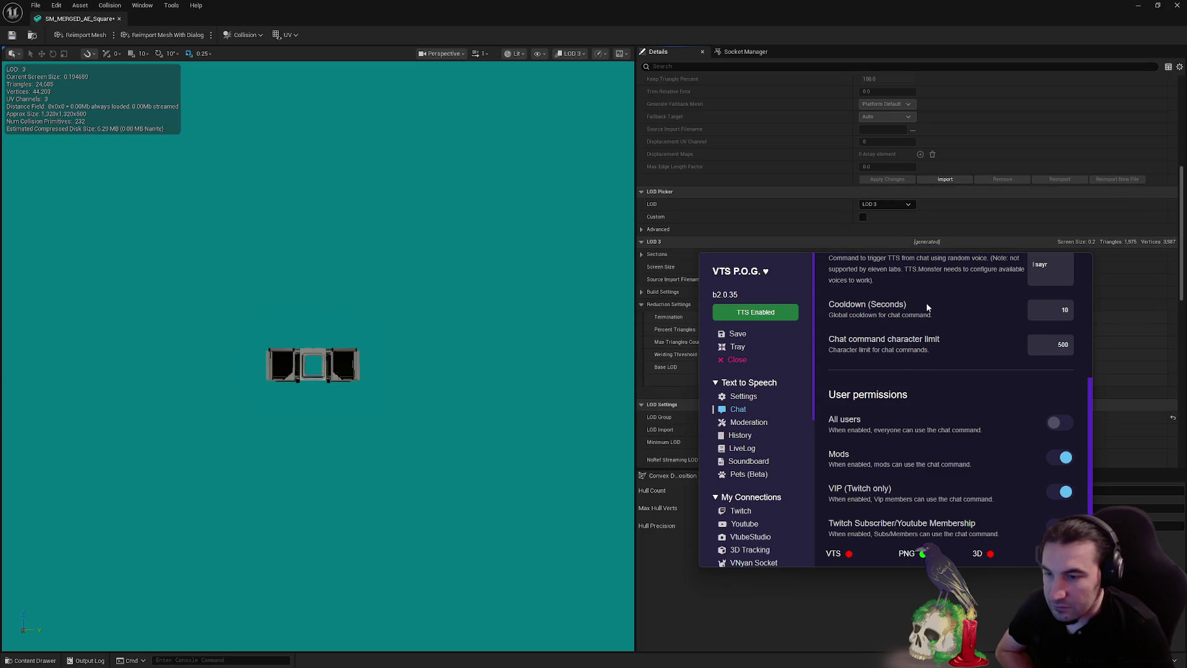
scroll(926, 302, up, 4)
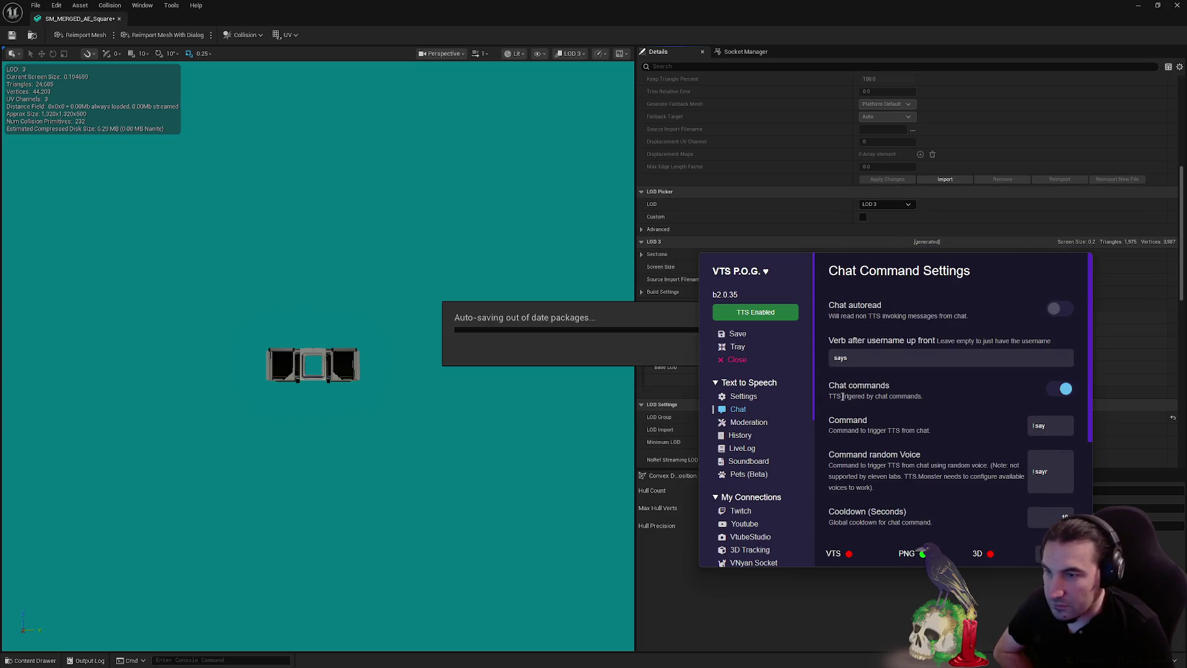
Check the moderation and redeem history pages, ending on LiveLog
click(748, 422)
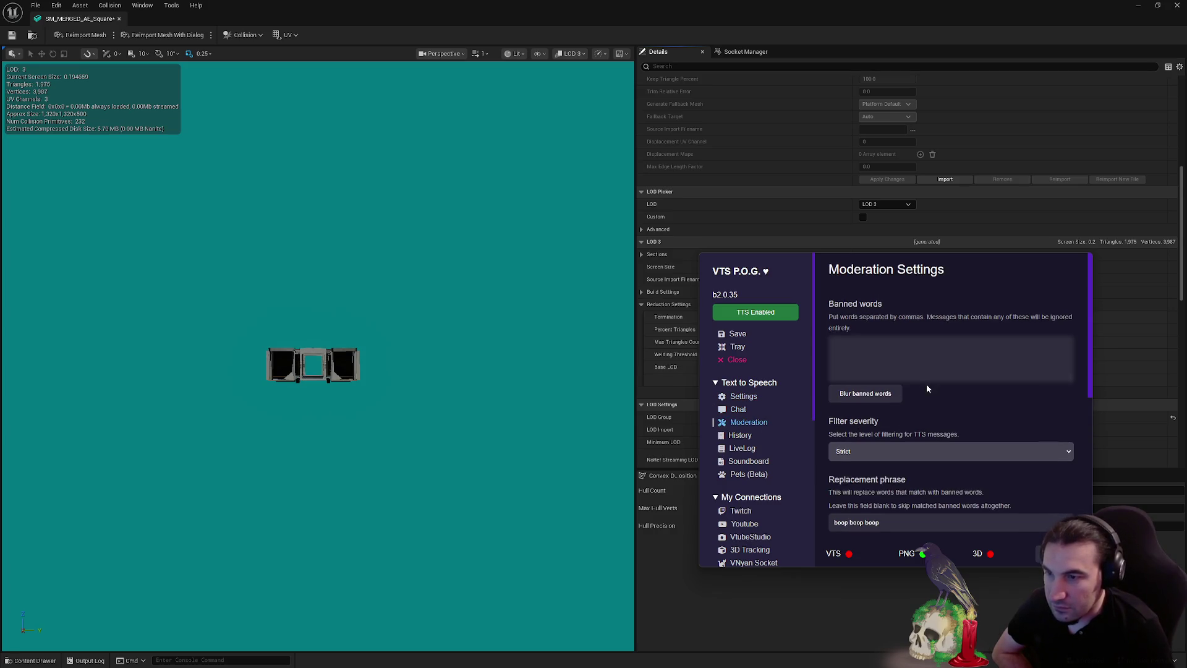
scroll(926, 383, down, 6)
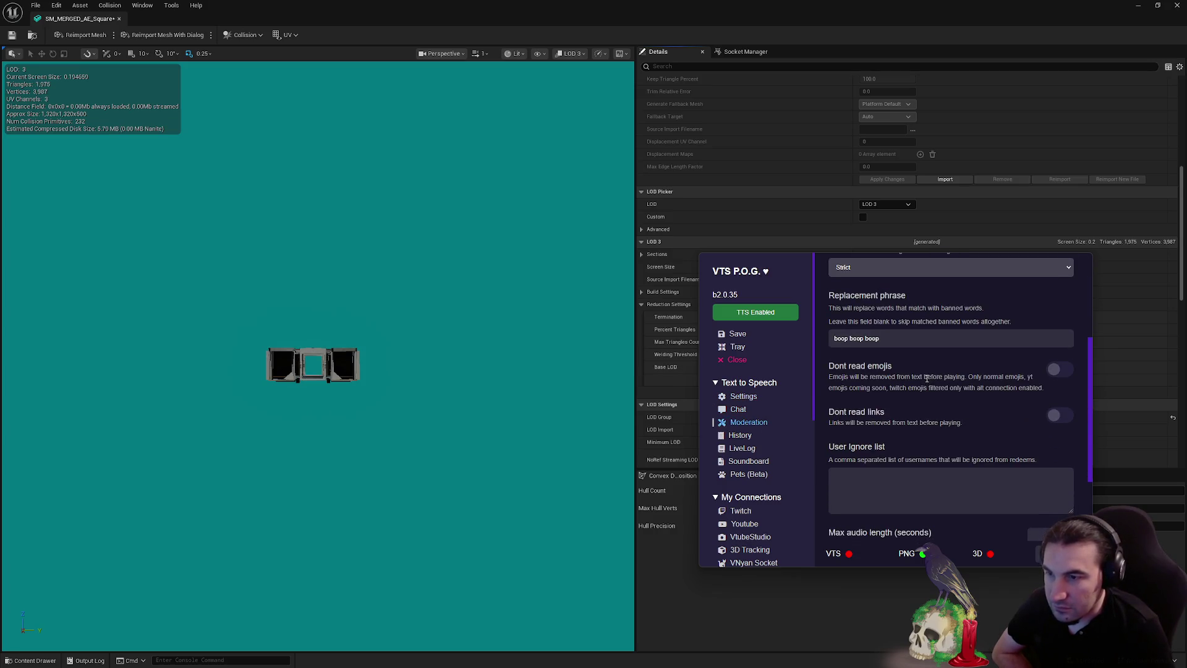
click(739, 436)
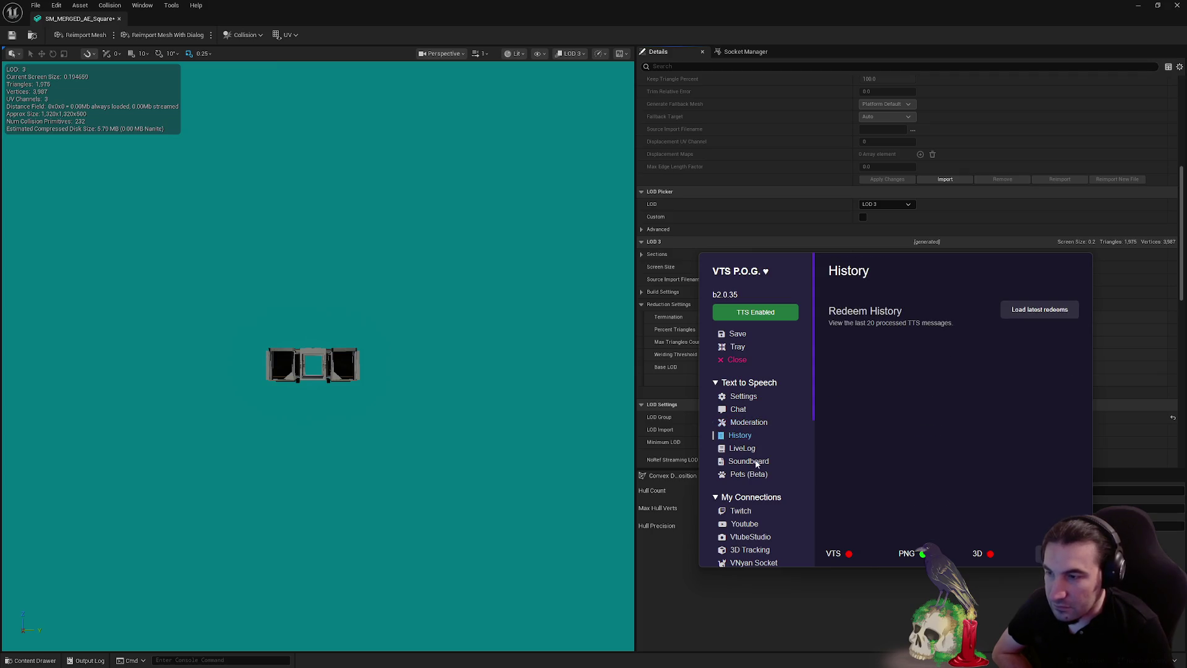
click(743, 448)
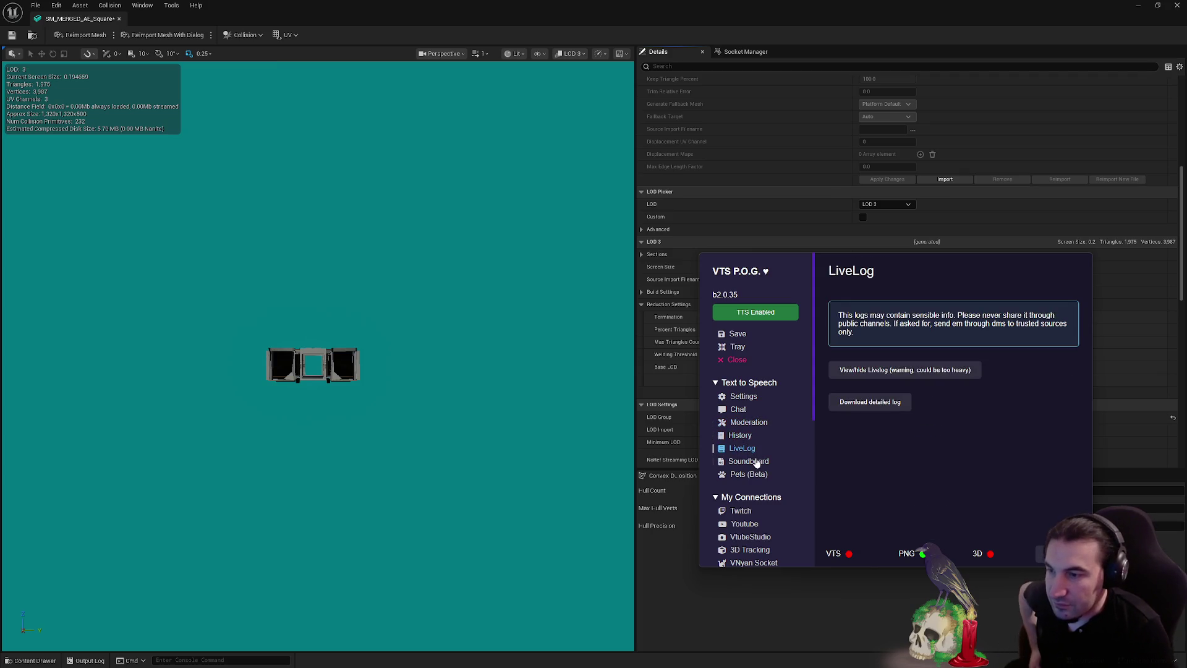
scroll(761, 461, down, 4)
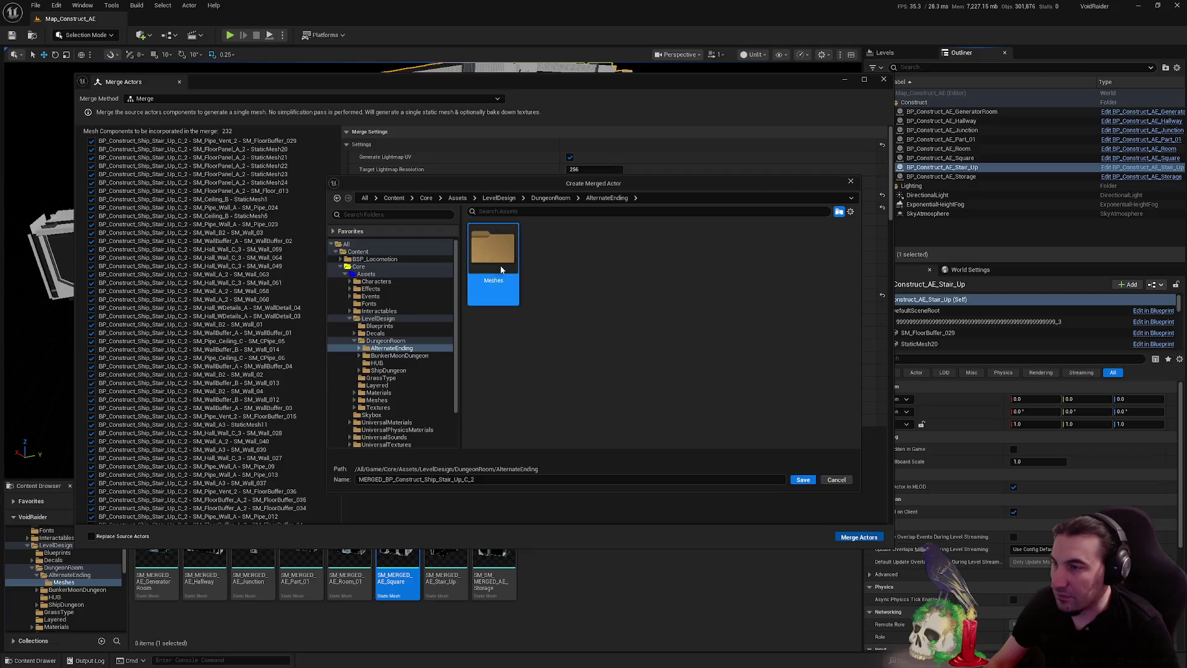
Save the merge as SM_MERGED_AE_Stair_Up in the Meshes folder, removing the doubled SM_ prefix
double_click(501, 269)
click(826, 259)
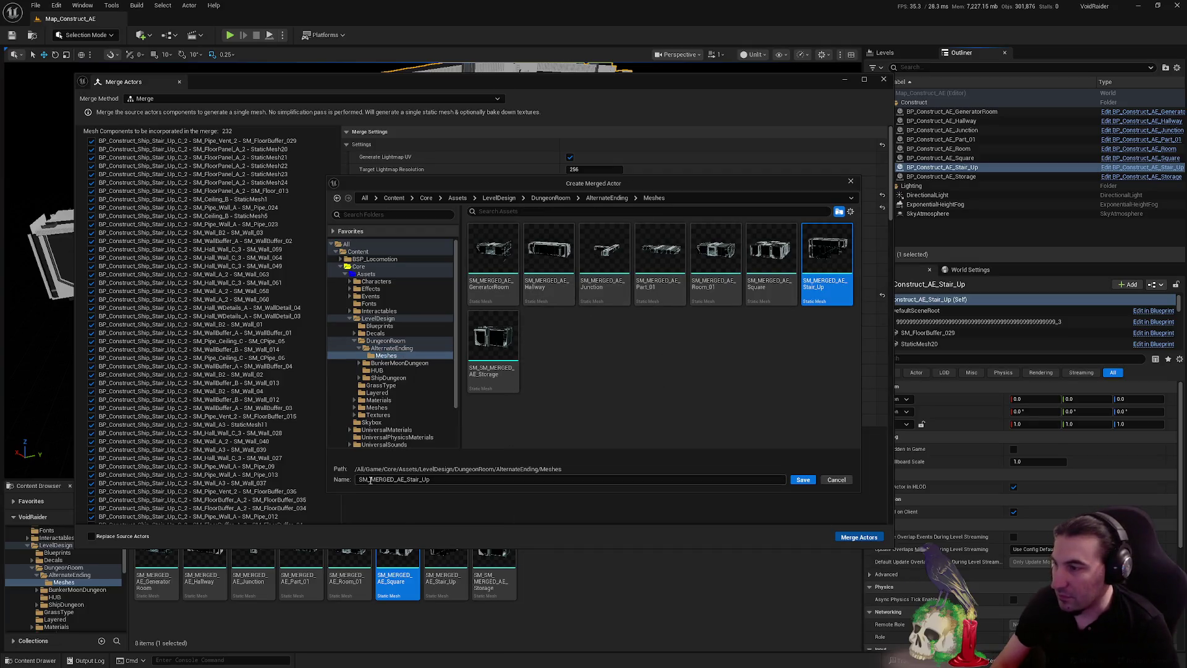
drag(372, 481, 318, 476)
key(BackSpace)
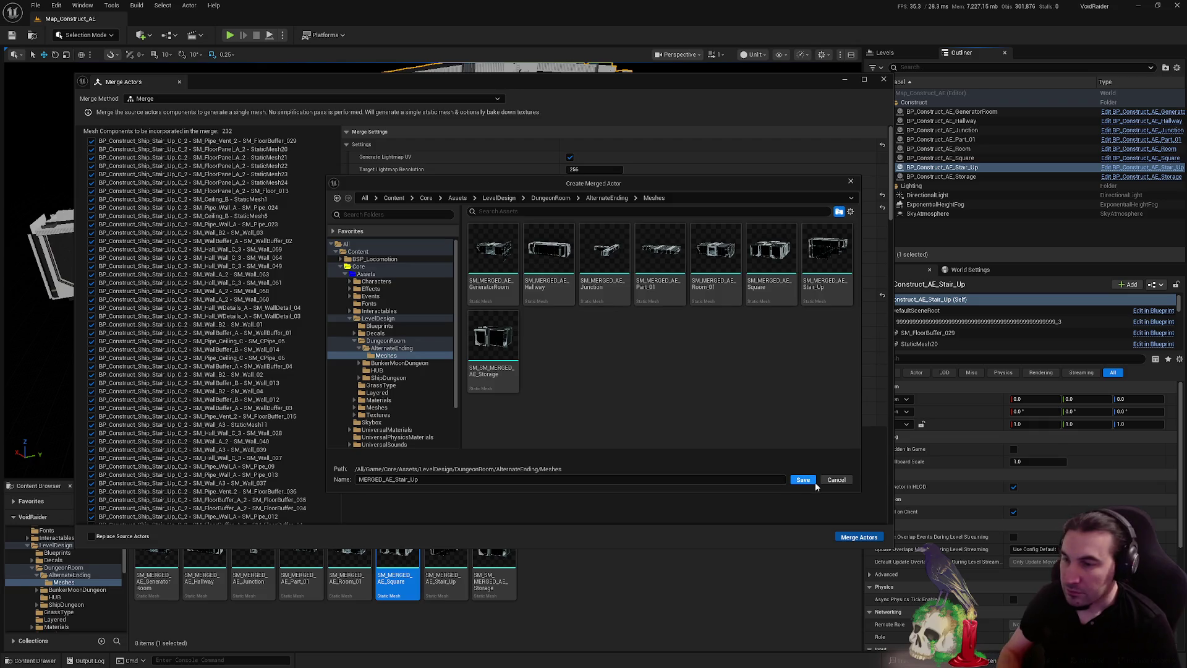
click(804, 481)
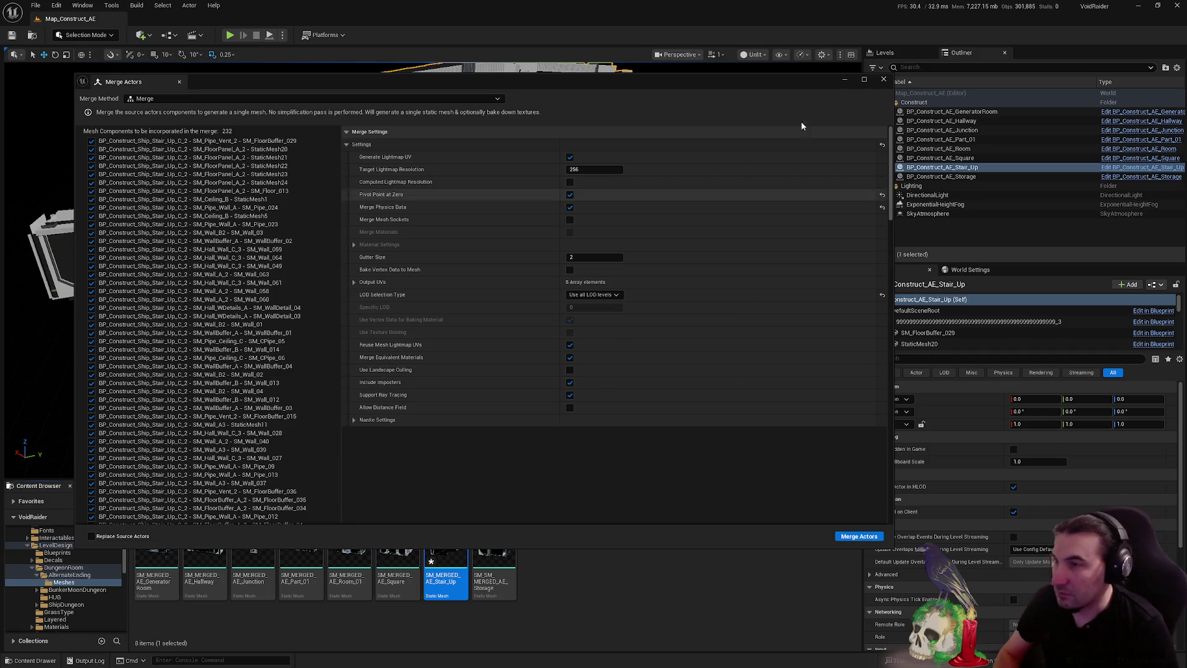
click(884, 81)
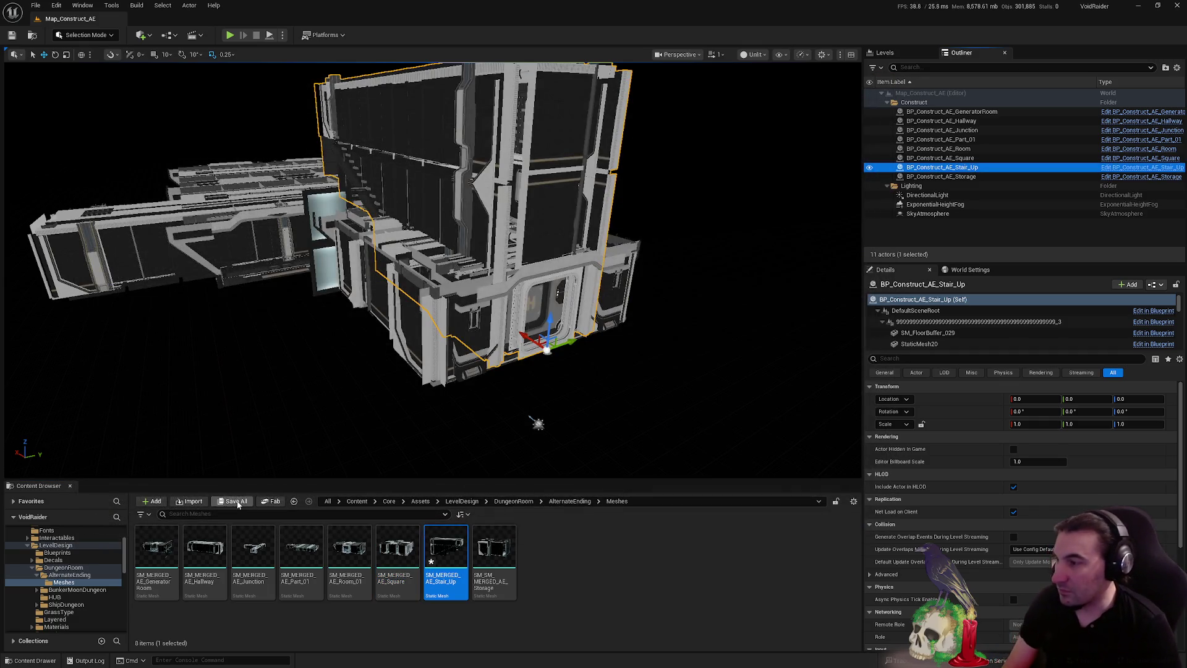
Save the selected unsaved assets and open SM_MERGED_AE_Stair_Up
click(233, 501)
click(672, 445)
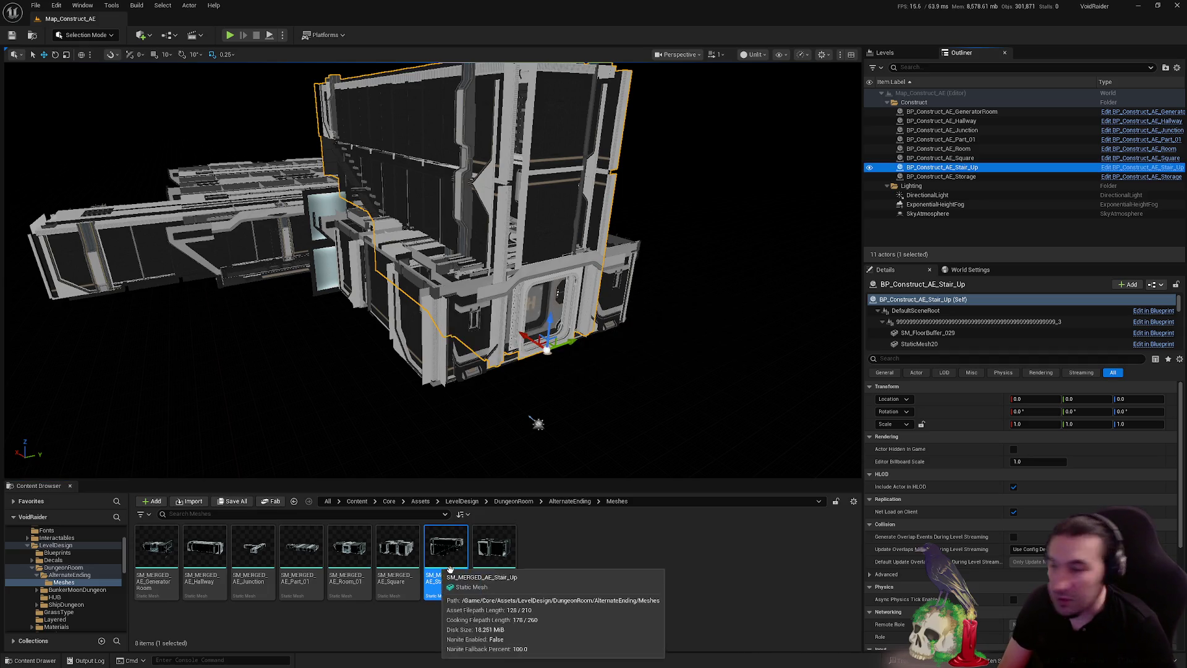
double_click(450, 568)
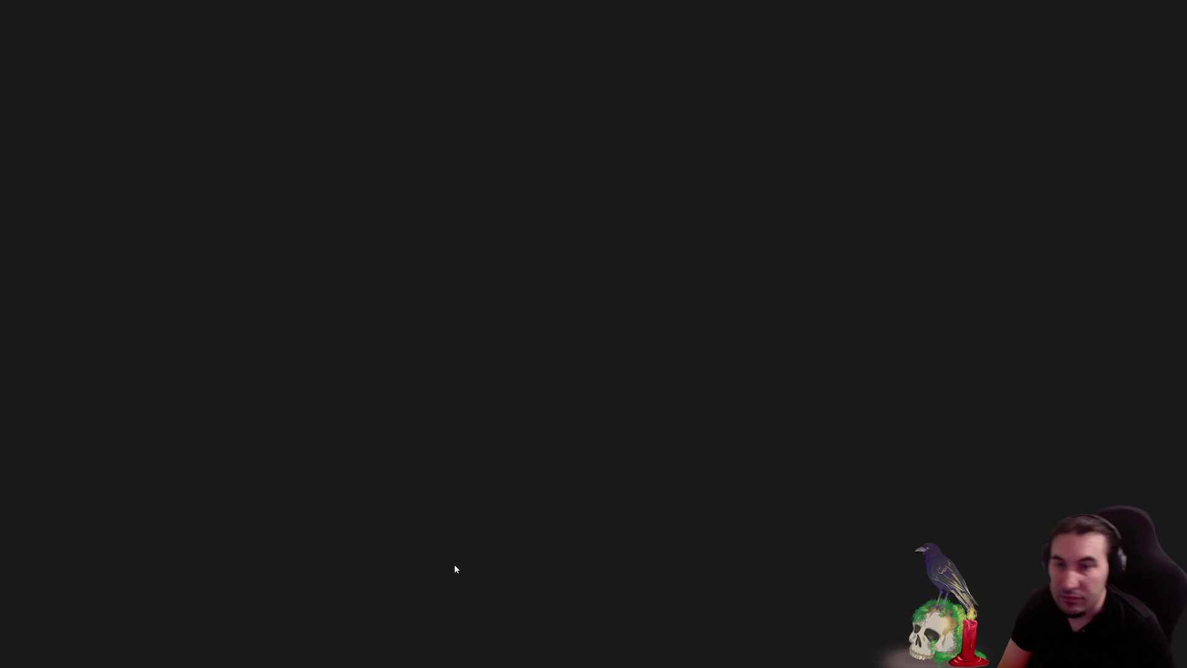
Enable collision on LOD 0 sections 0, 1, 7 and 8 of the stair mesh
scroll(791, 339, down, 5)
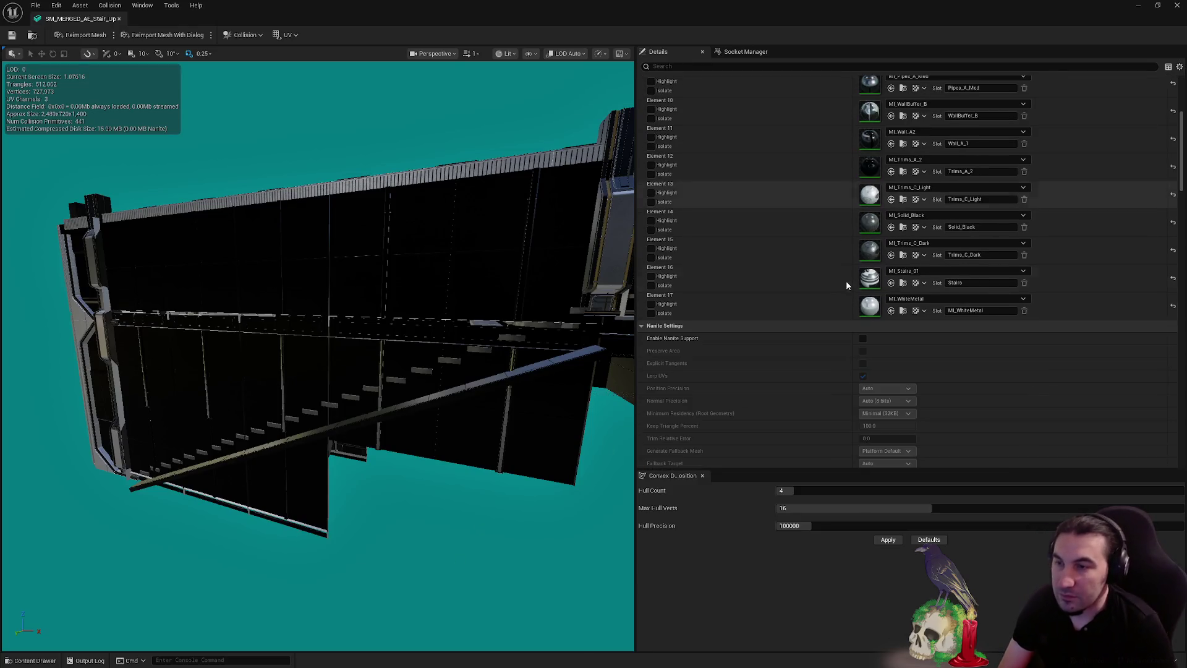
scroll(847, 285, down, 10)
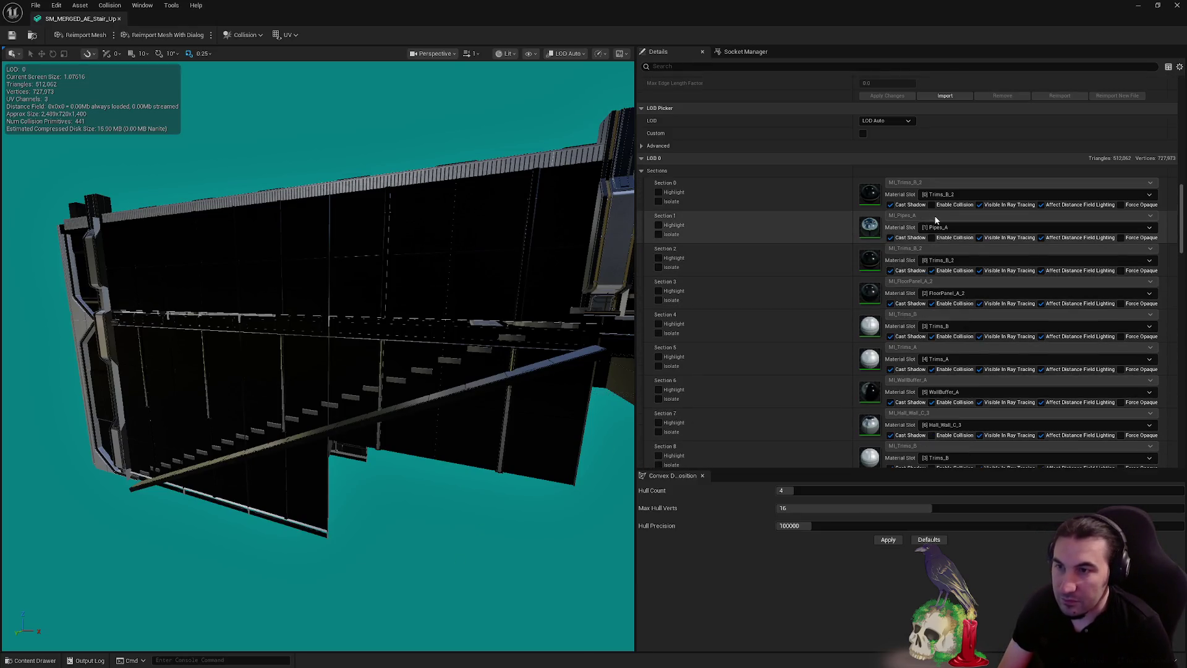
click(932, 204)
click(932, 237)
scroll(993, 293, down, 1)
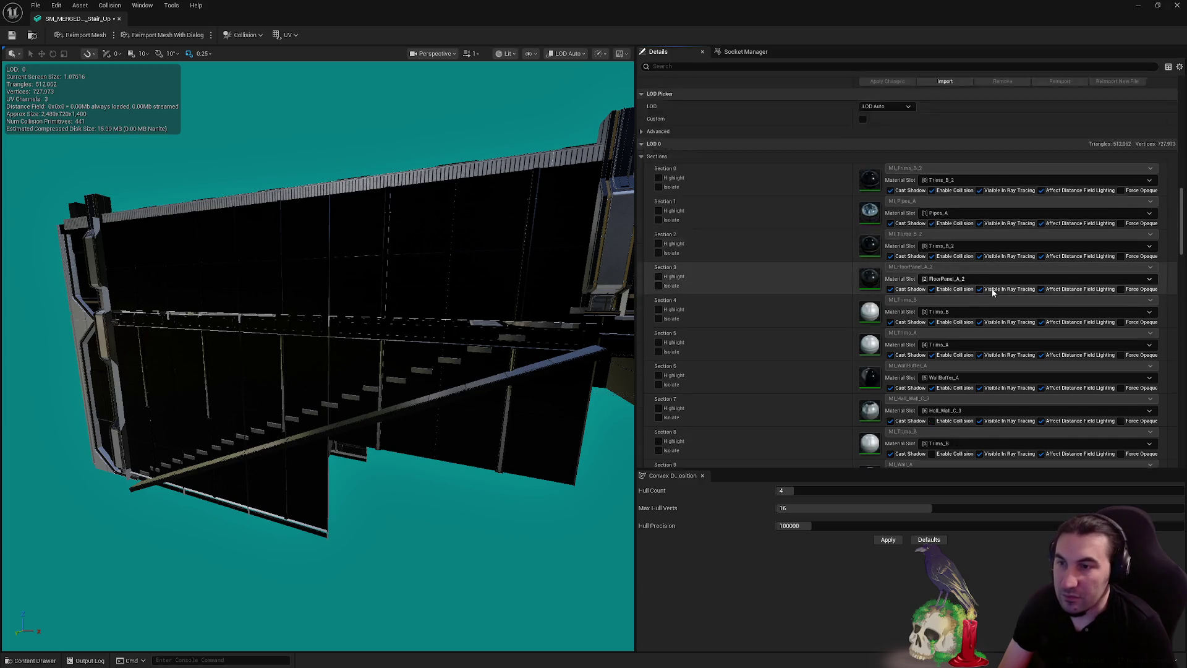
scroll(992, 293, down, 4)
click(932, 288)
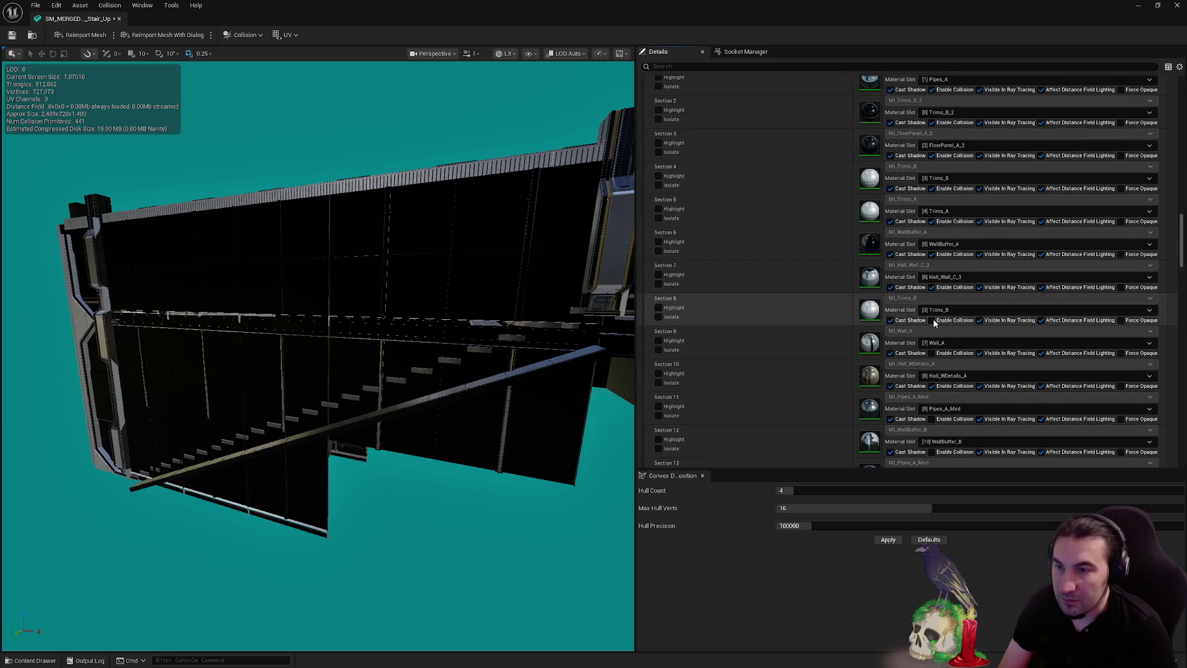
click(932, 319)
Enable collision on the remaining sections 9, 10, 11, 12, 14 and 19
click(932, 353)
click(931, 386)
scroll(977, 343, down, 4)
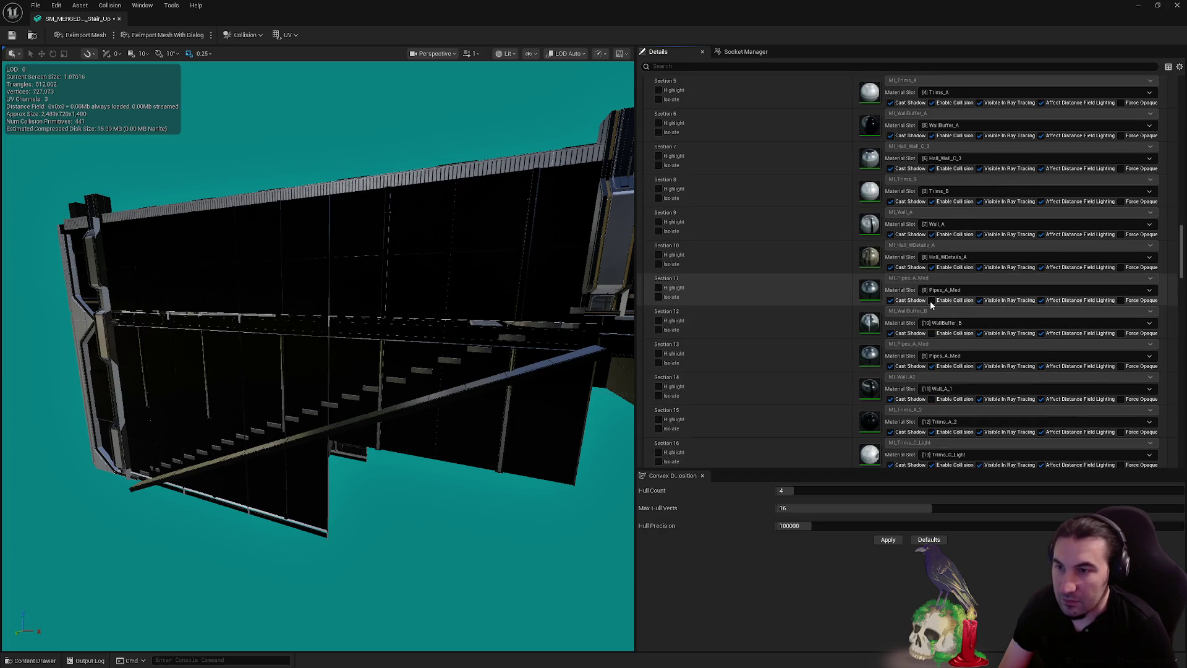
click(932, 300)
click(932, 333)
click(933, 399)
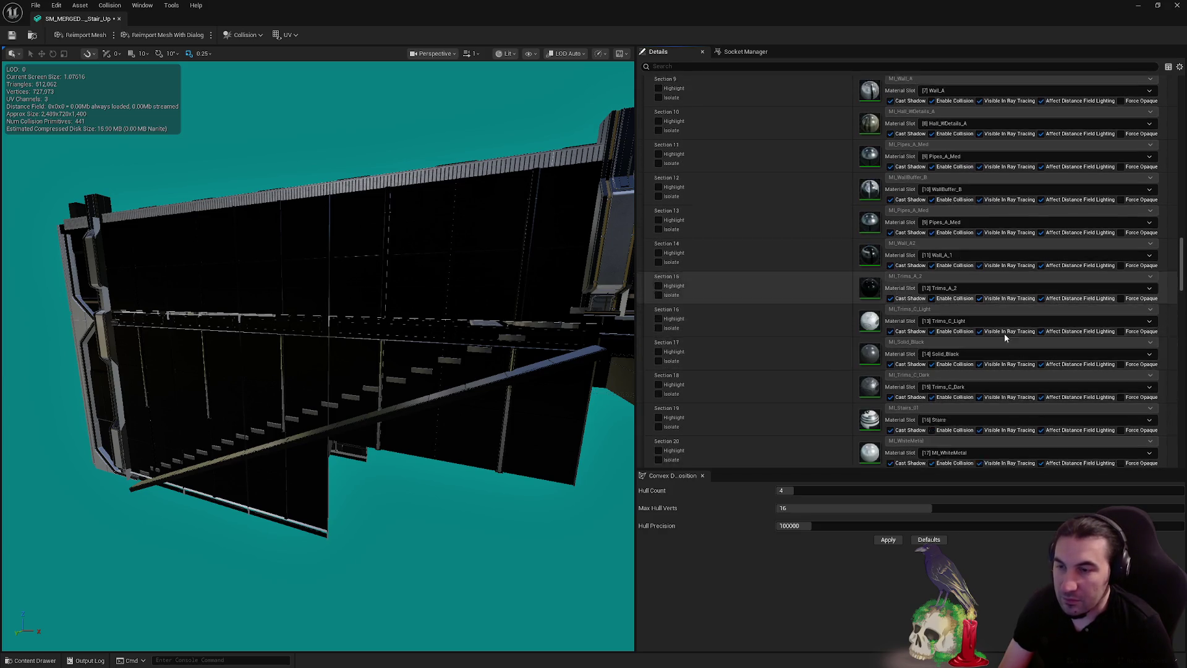
scroll(1001, 321, down, 8)
click(932, 311)
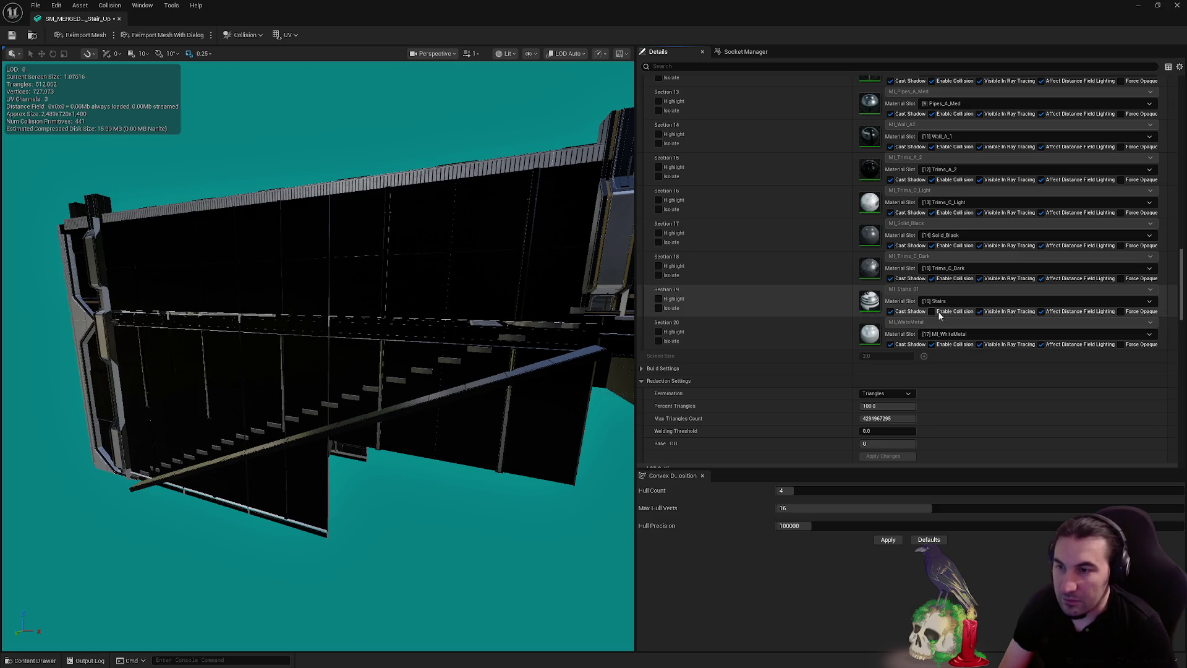
scroll(915, 322, down, 6)
Set the stair mesh's LOD Group to LargeProp, confirming the overwrite of existing LOD settings
click(881, 305)
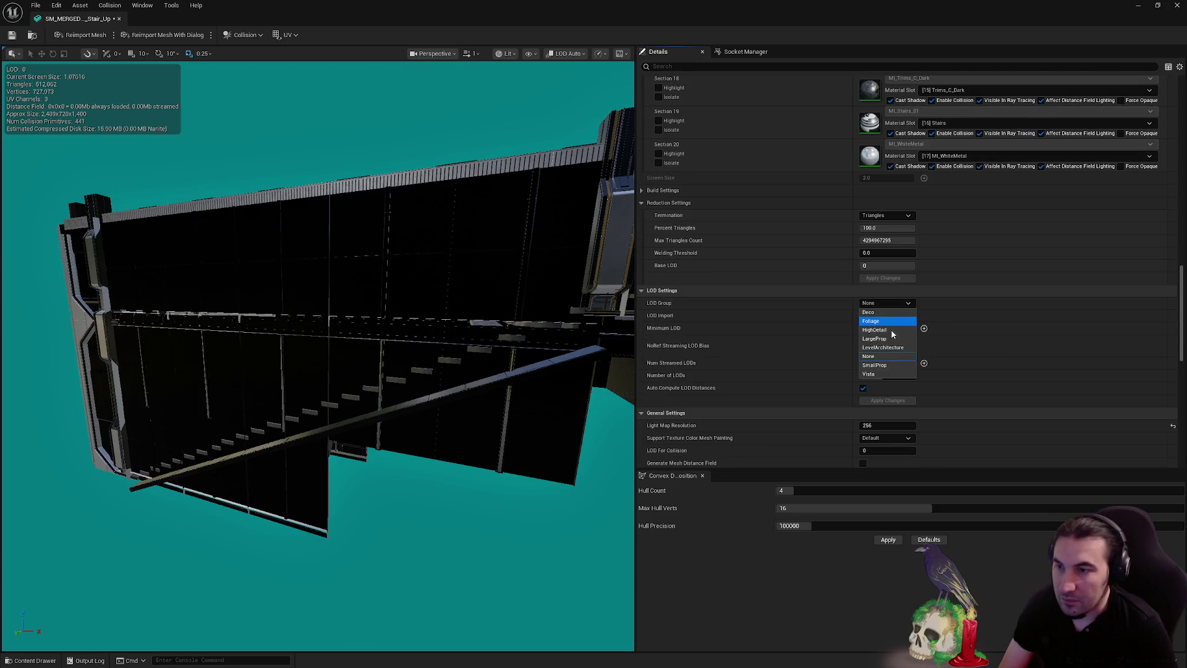
click(886, 340)
click(666, 357)
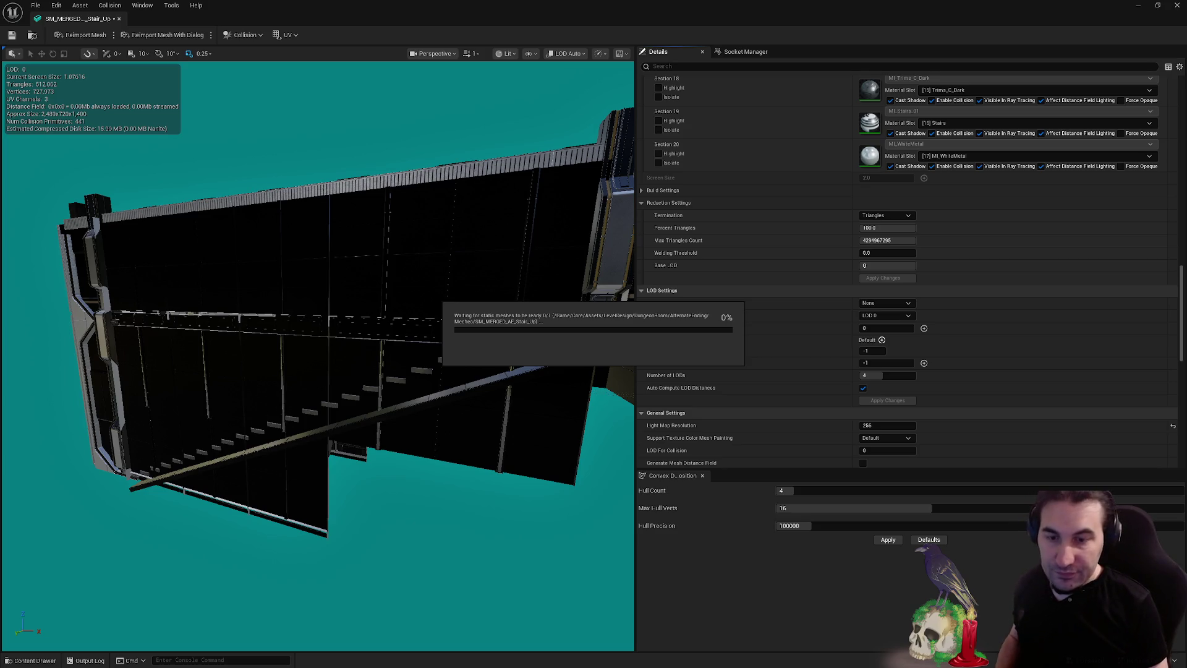
Dismiss the Windows Start menu and return to the editor while the LOD rebuild completes
key(super)
mouse_move(524, 660)
key(super)
key(super)
key(super)
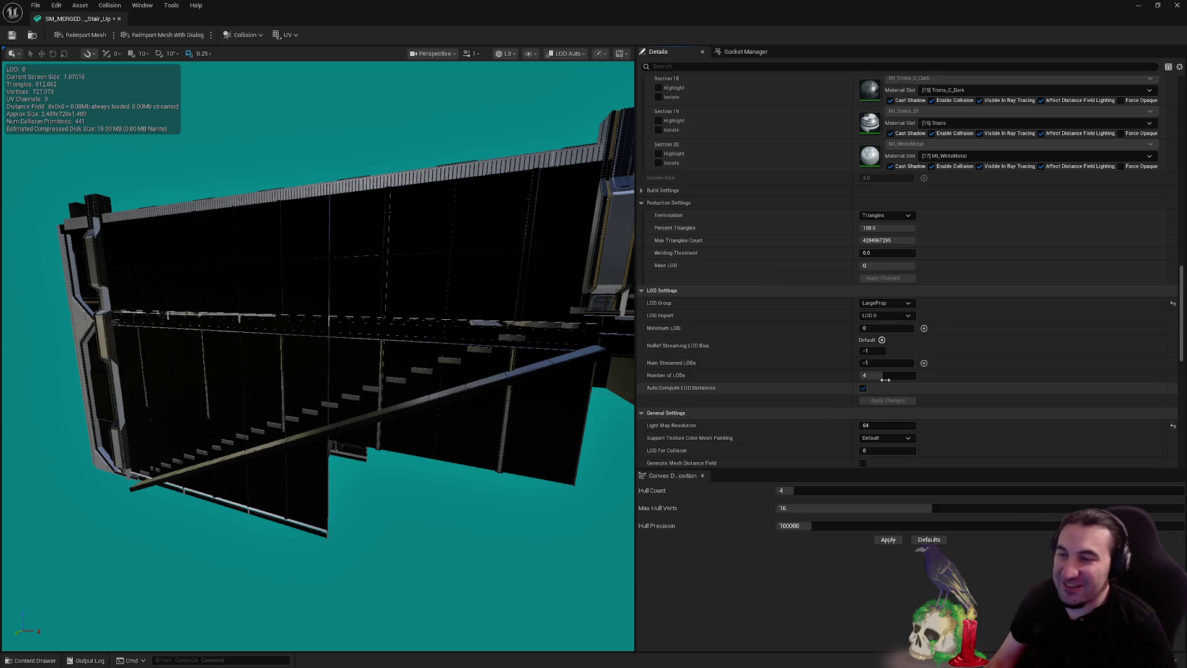
Turn off Auto Compute LOD Distances and set LOD 1's screen size to 0.8
click(864, 388)
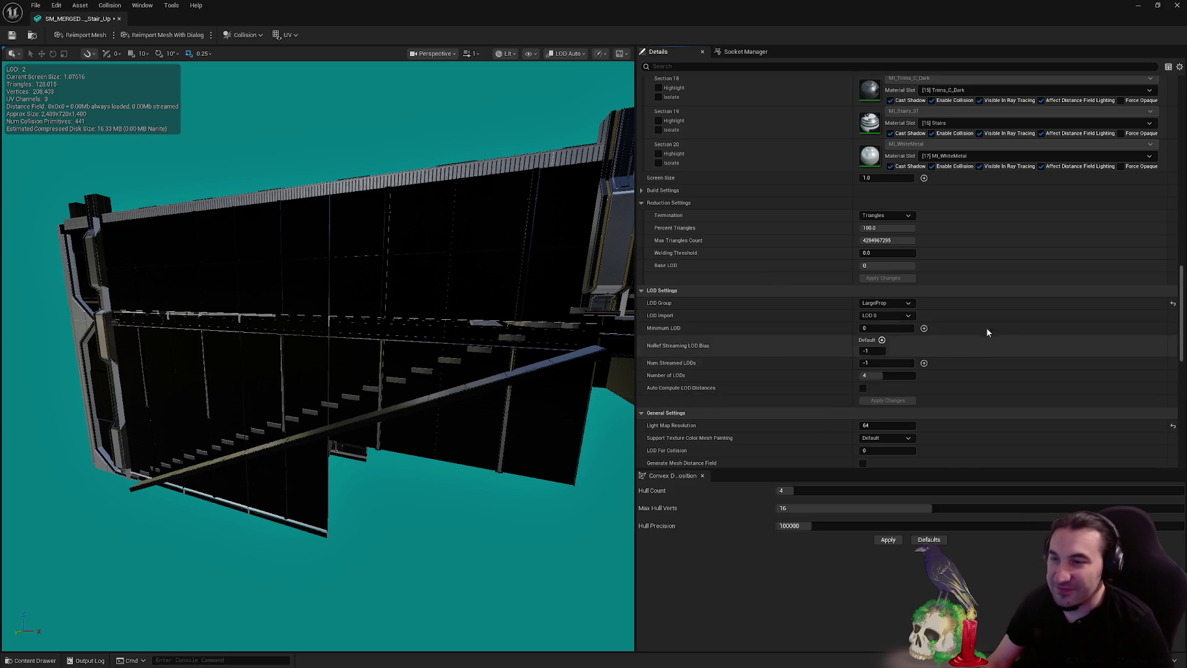
scroll(1048, 349, up, 1)
scroll(1049, 352, up, 20)
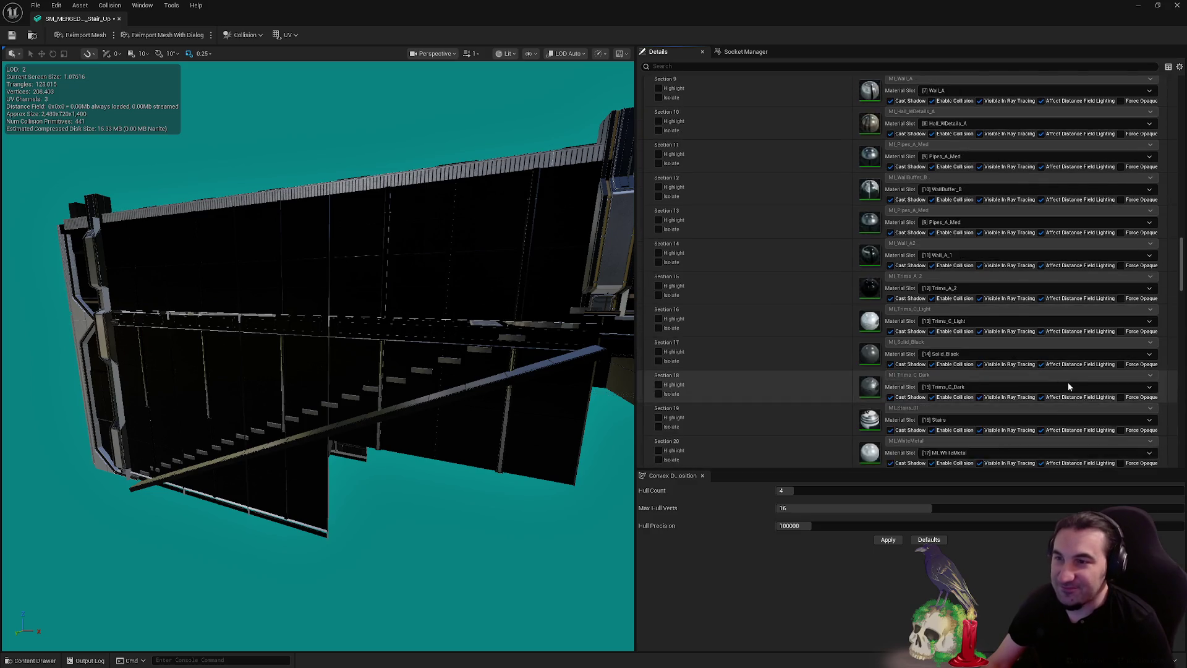
click(896, 230)
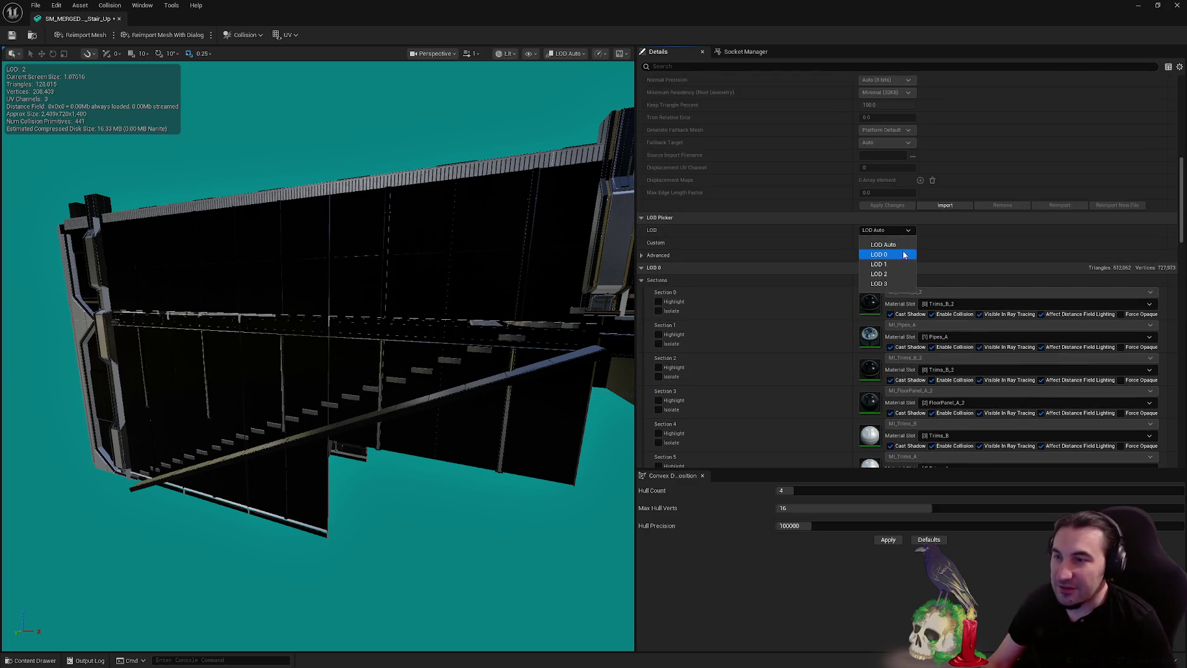
click(886, 259)
mouse_move(317, 356)
mouse_down()
mouse_move(371, 347)
mouse_move(396, 359)
mouse_move(396, 433)
mouse_up()
click(878, 293)
text(0.8)
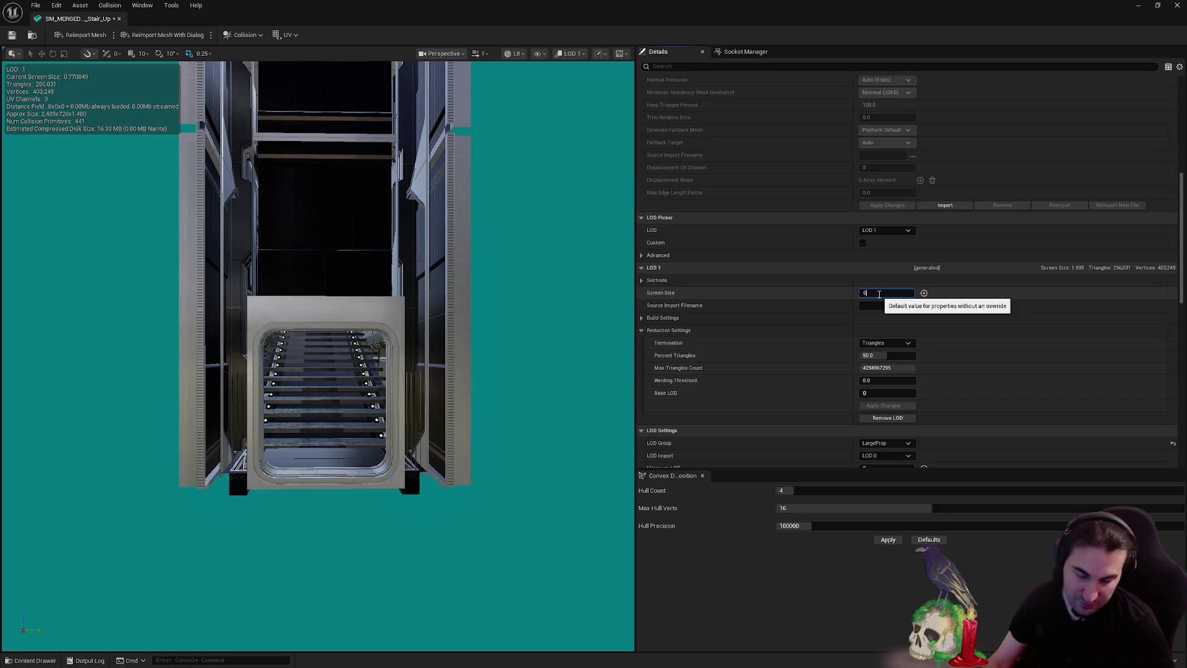
key(Return)
Set LOD 2's screen size to 0.4
click(886, 230)
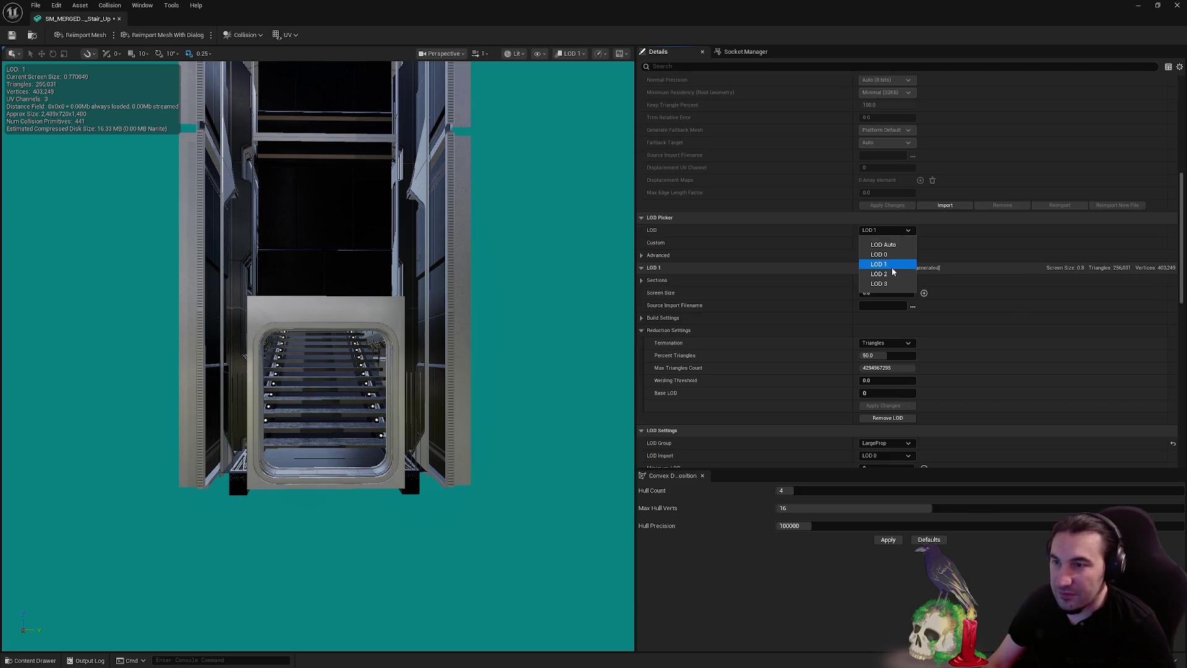
click(878, 265)
drag(560, 342, 572, 337)
click(886, 230)
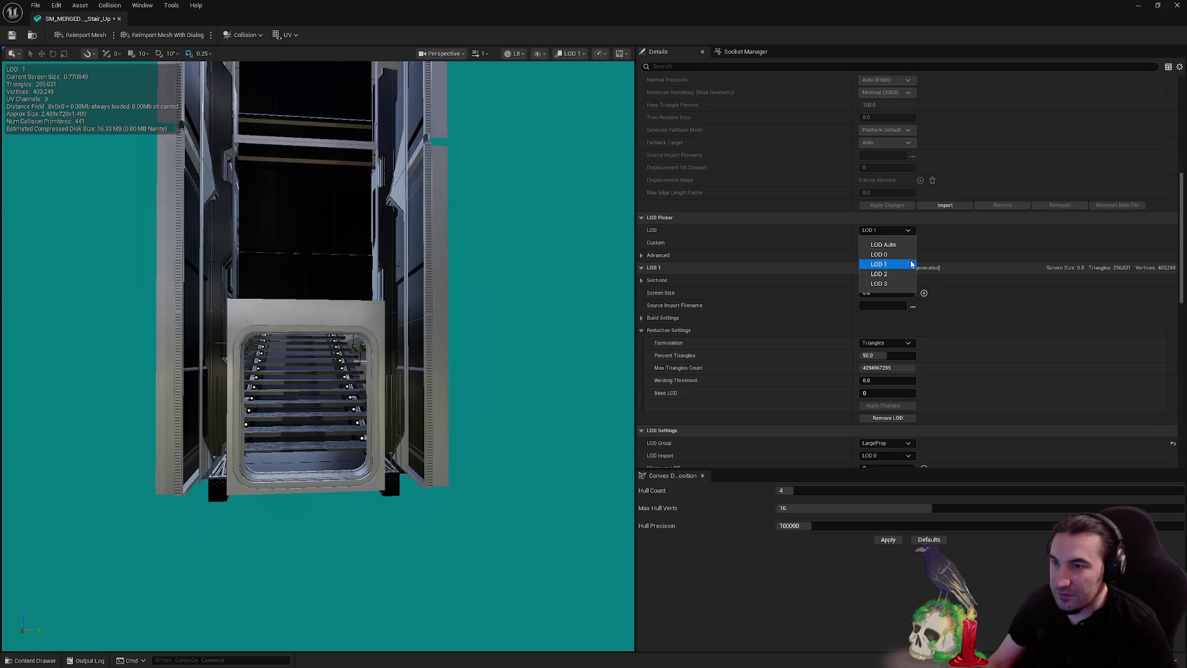
click(878, 275)
scroll(285, 359, down, 5)
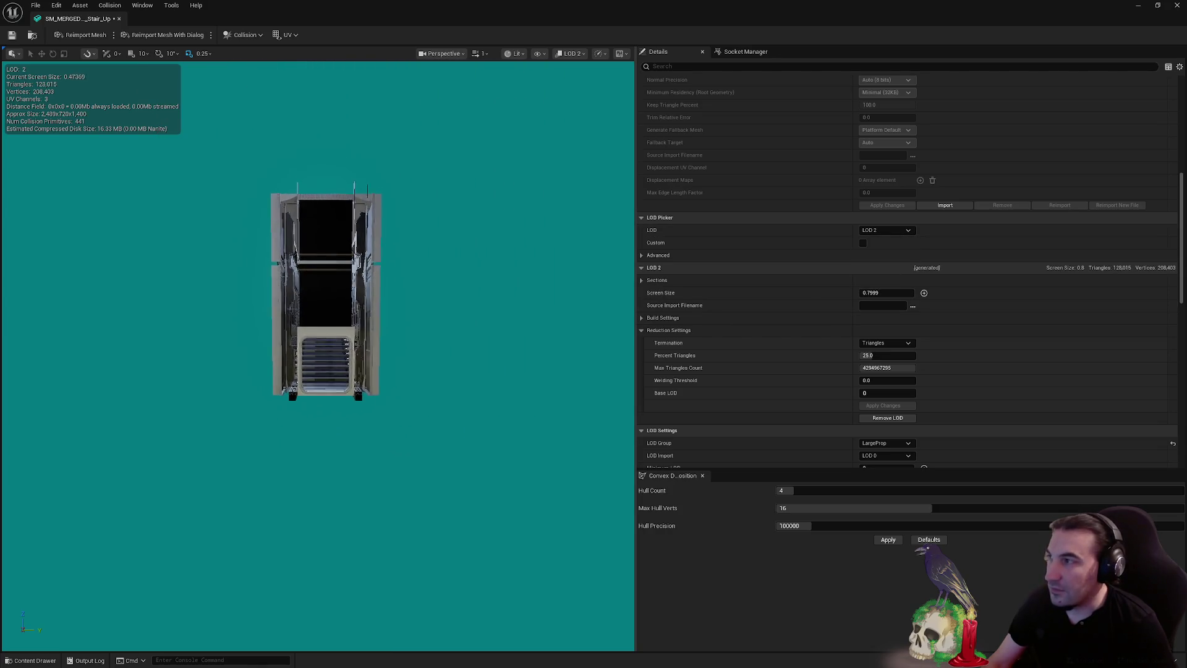
text(0.4)
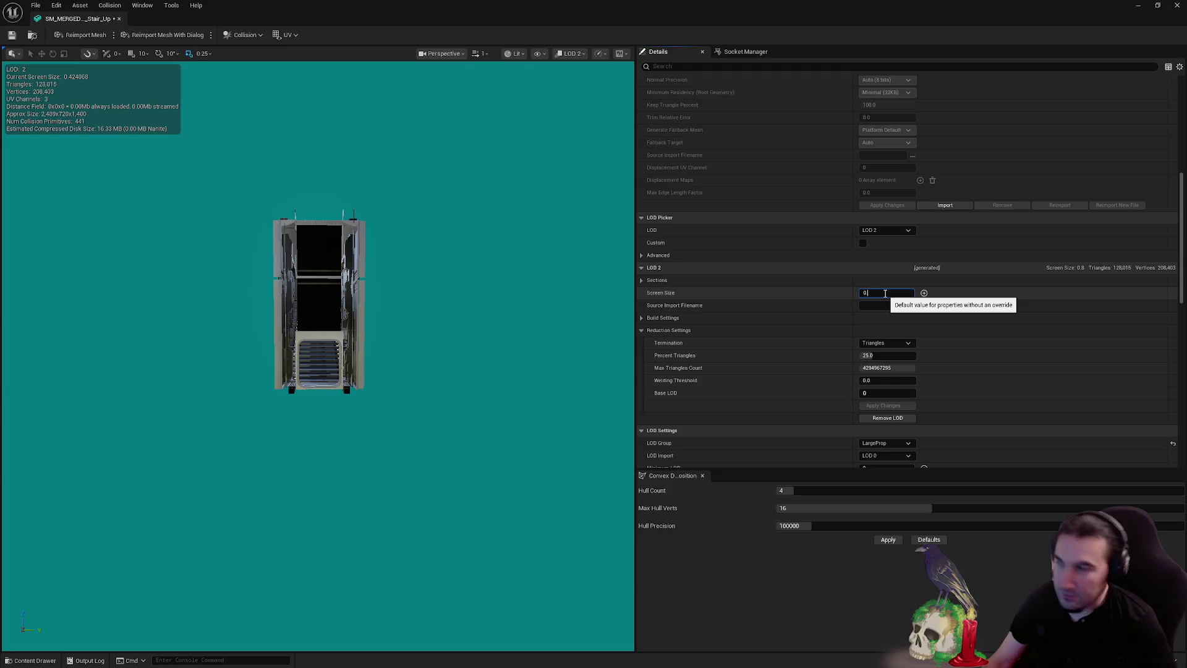
key(Return)
Set LOD 3's screen size to 0.2 and edit its triangle percentage
scroll(334, 321, down, 8)
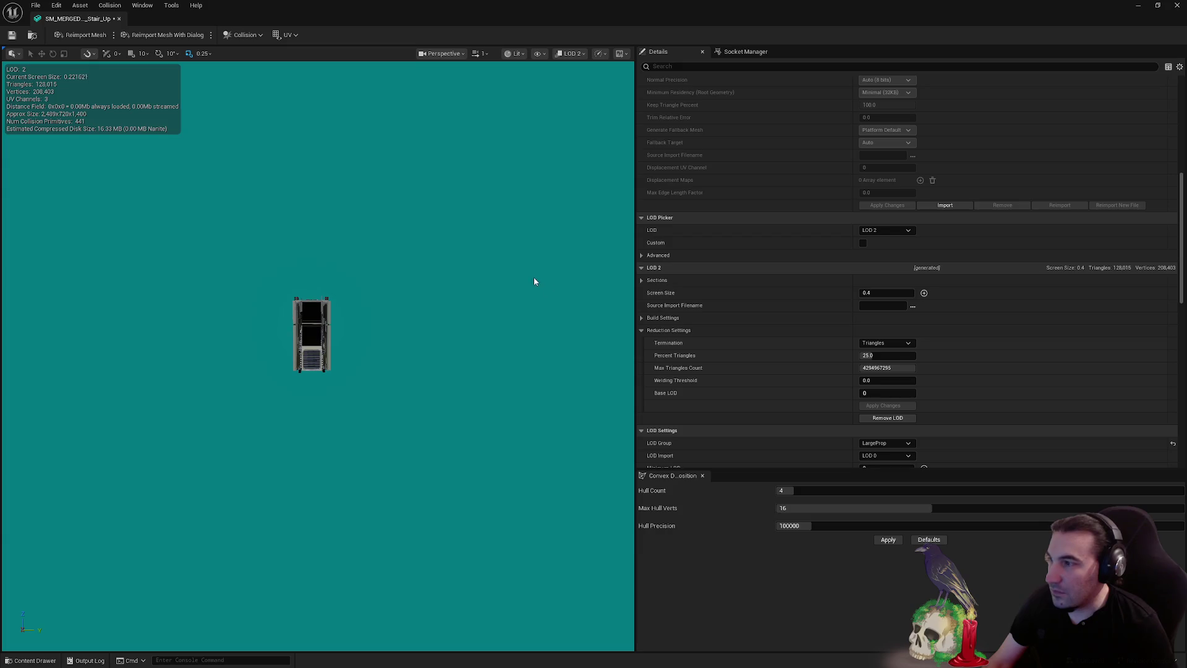
click(886, 230)
click(892, 284)
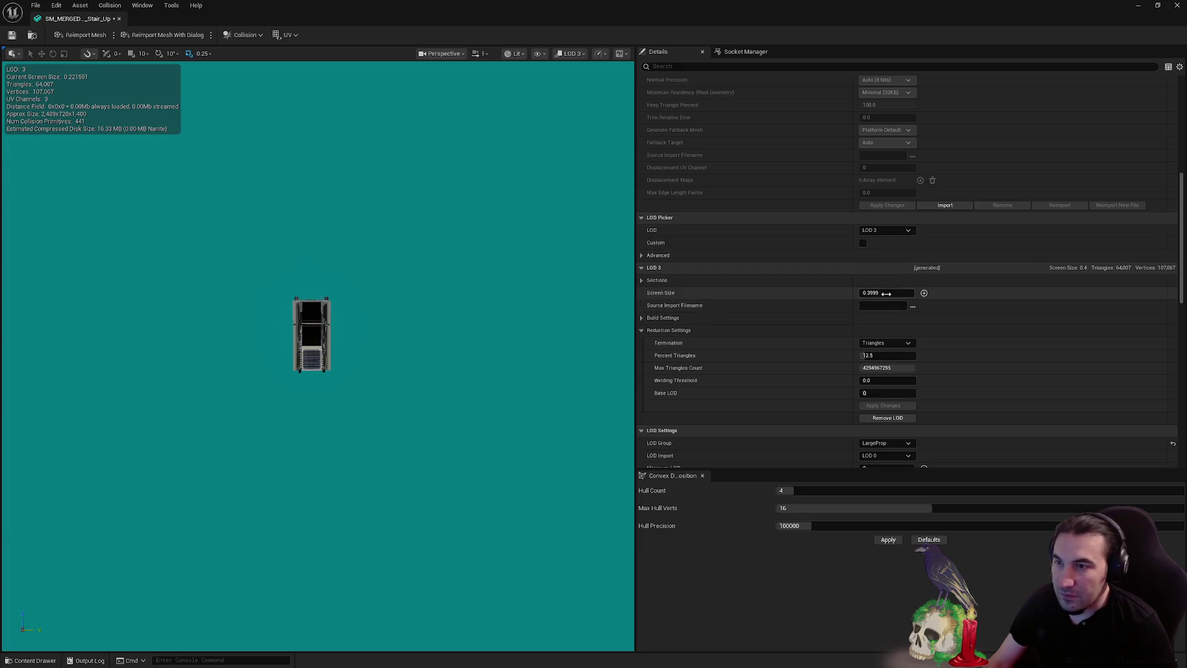
click(869, 293)
text(0.3)
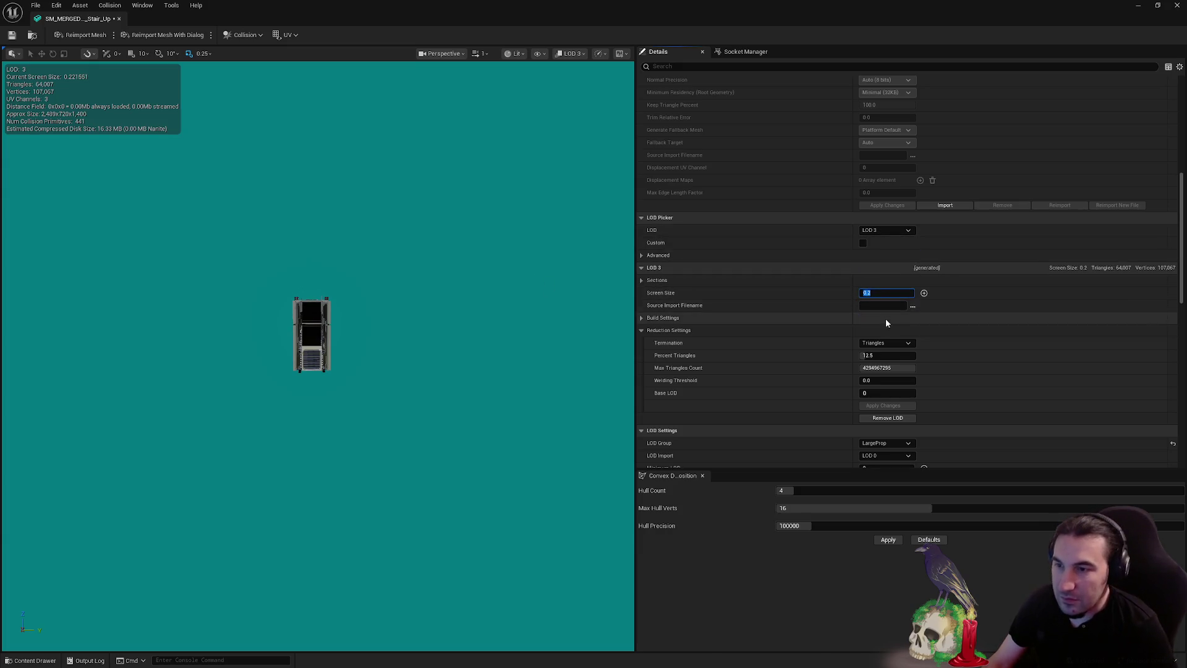
click(874, 355)
text(1)
Apply the new LOD 3 reduction settings for SM_MERGED_AE_Stair_Up
click(891, 406)
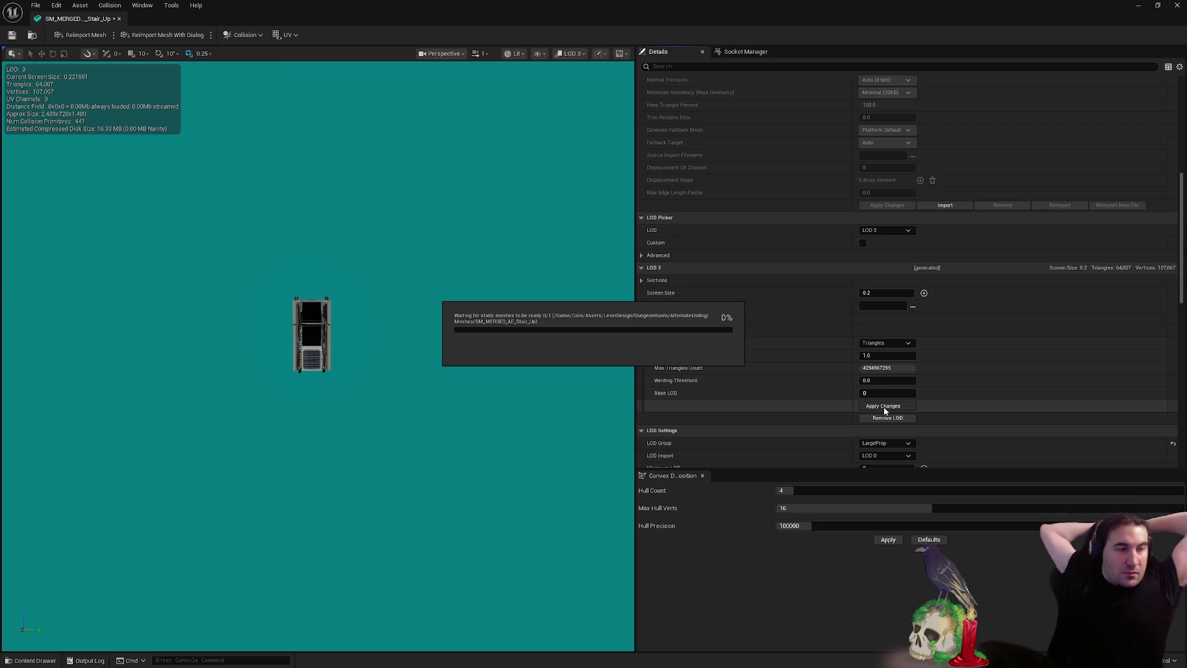
Apply the LOD 3 changes, reducing it to 5,121 triangles, and save the stair mesh
click(884, 407)
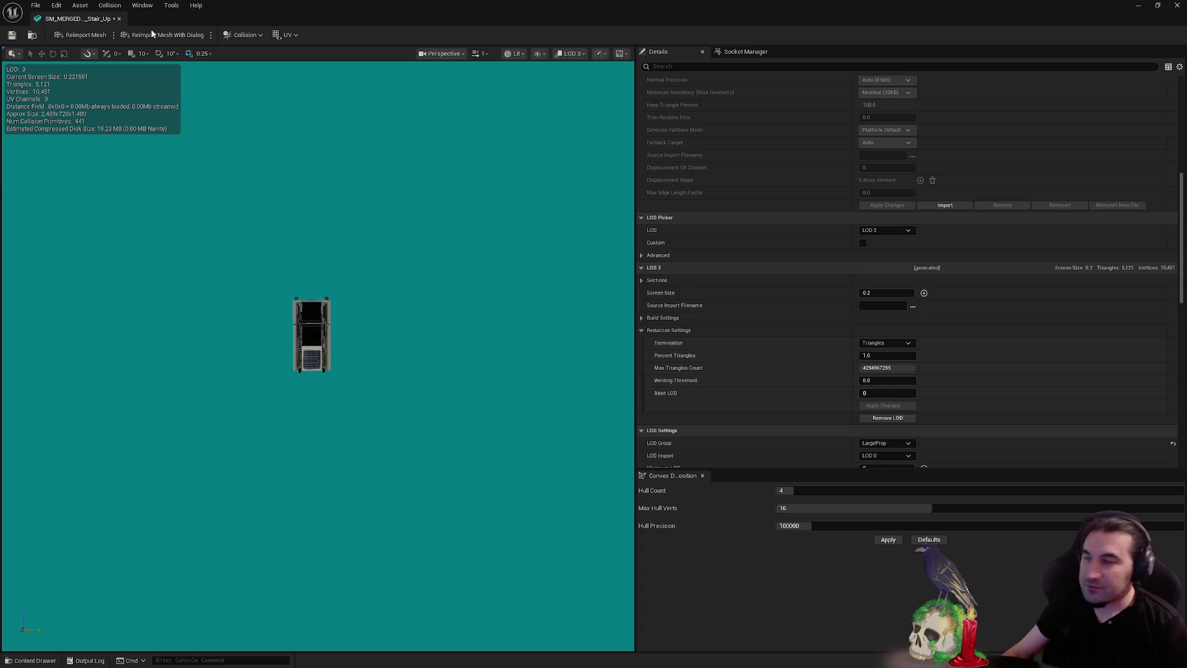
click(12, 36)
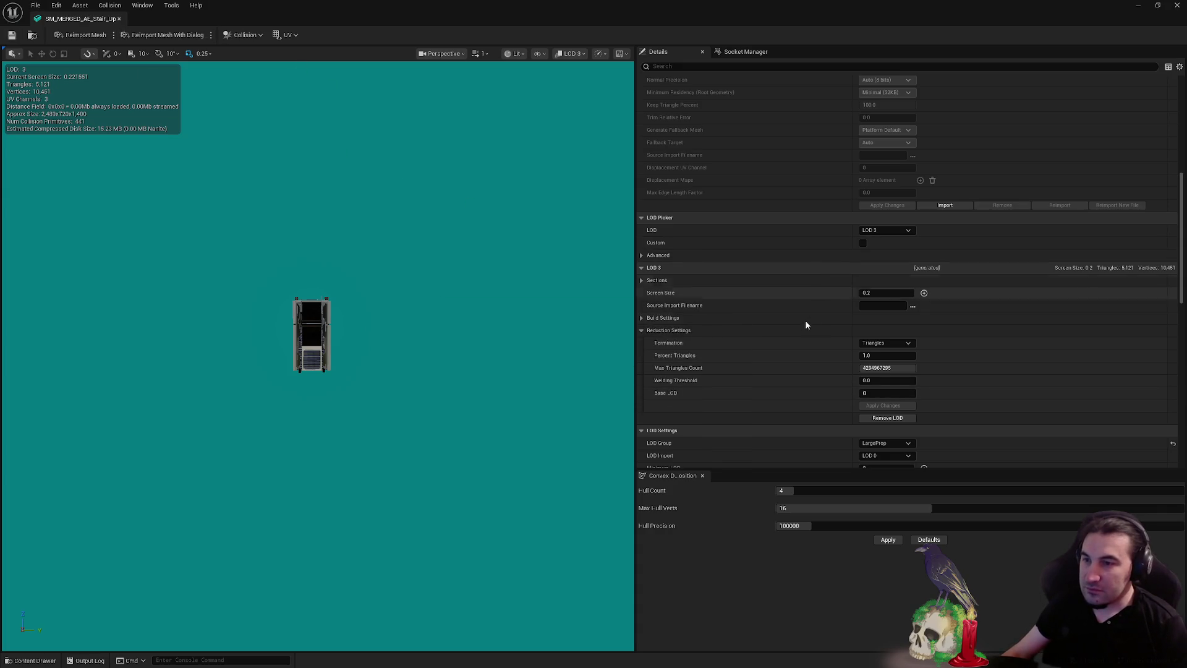
scroll(805, 320, down, 3)
scroll(813, 298, down, 1)
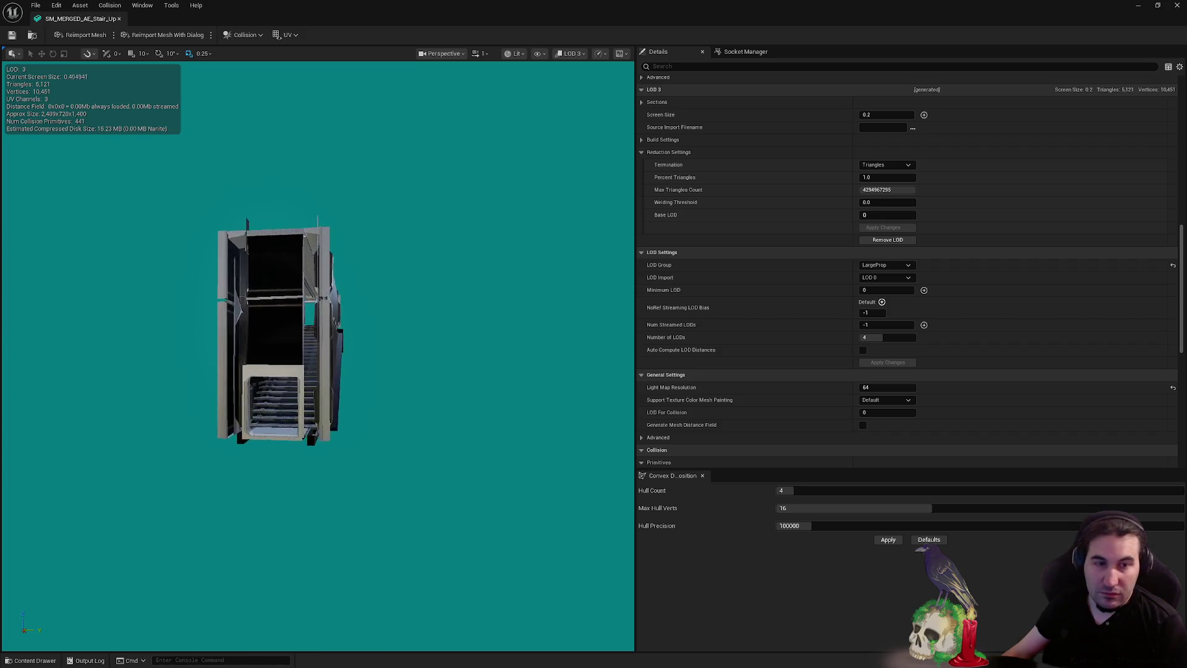
scroll(945, 333, down, 5)
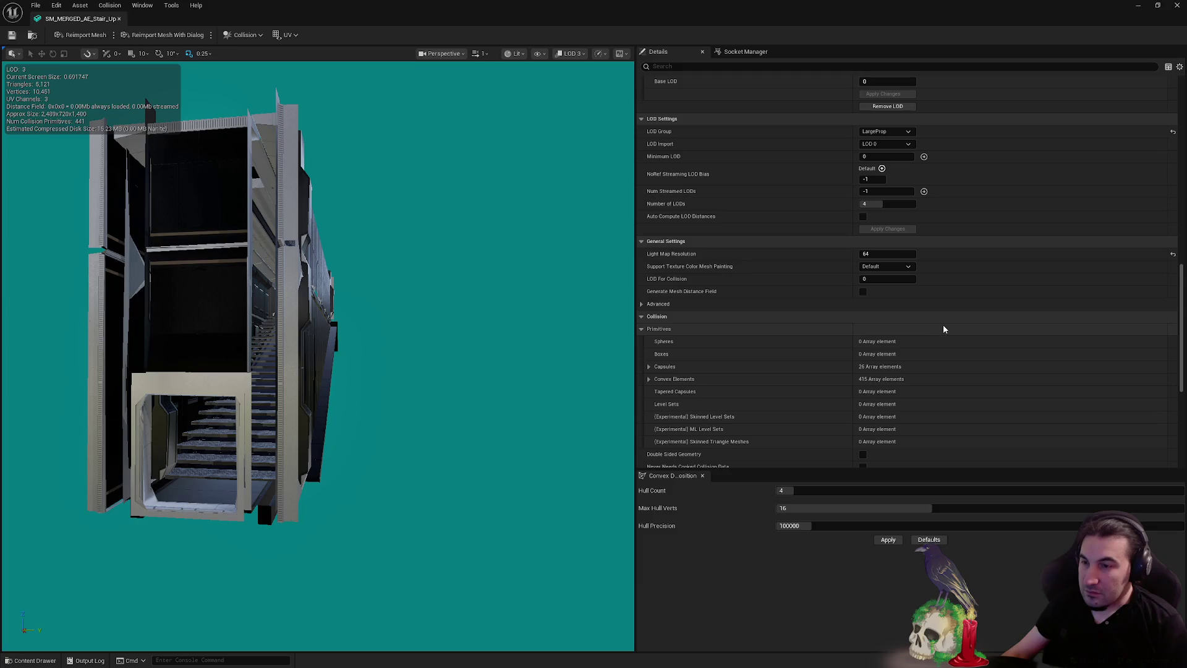
scroll(936, 324, up, 4)
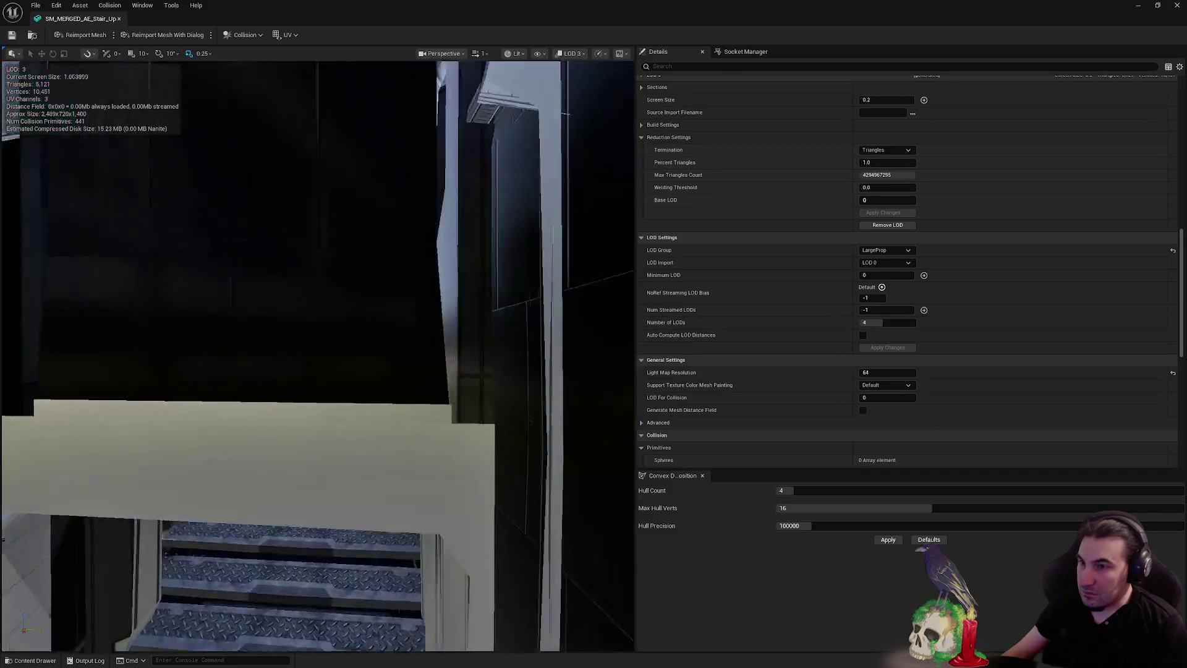
scroll(840, 250, up, 8)
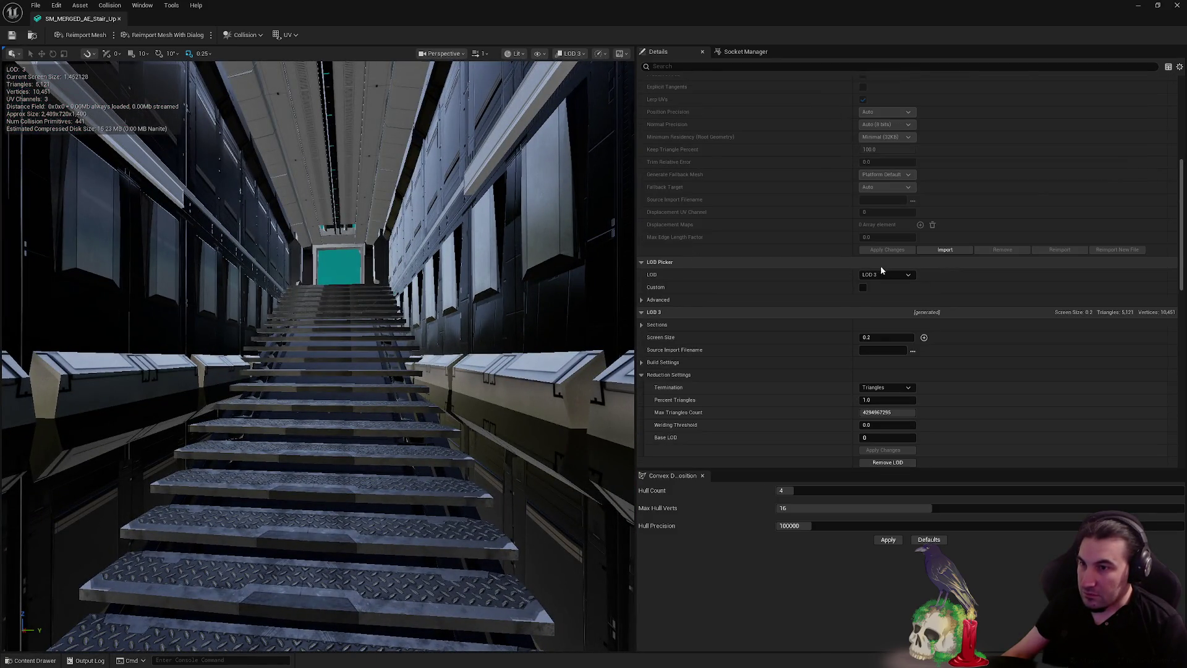
Switch the LOD preview to LOD Auto and move down to the Collision settings
click(881, 275)
click(881, 289)
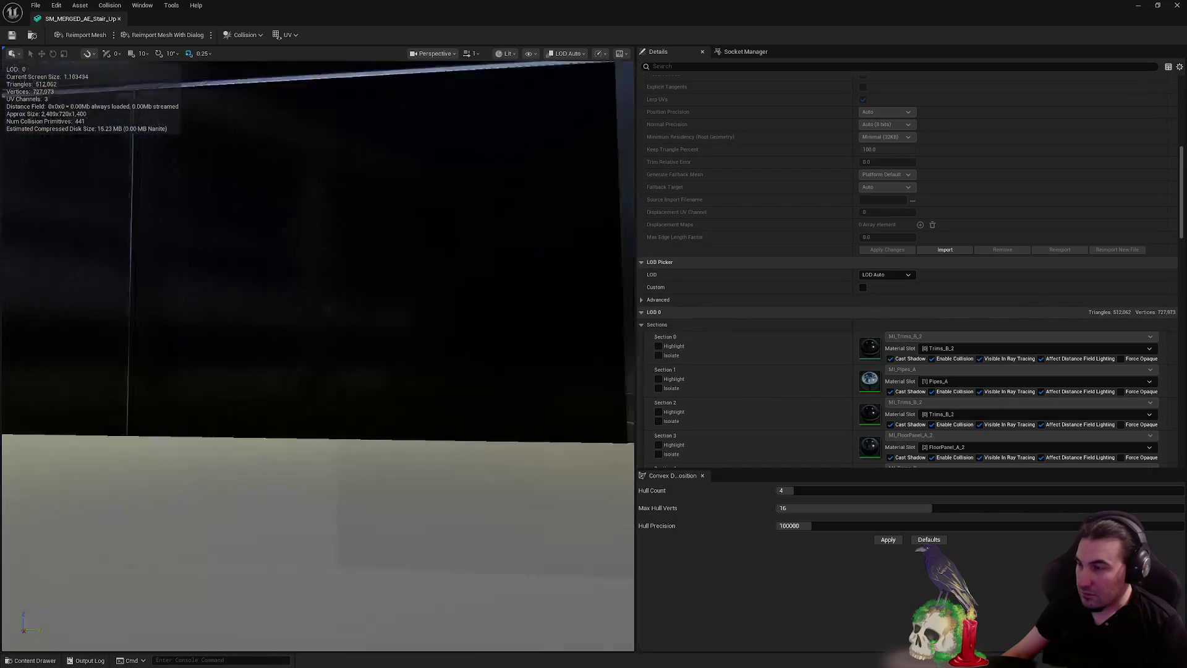
scroll(483, 336, down, 10)
scroll(800, 298, down, 17)
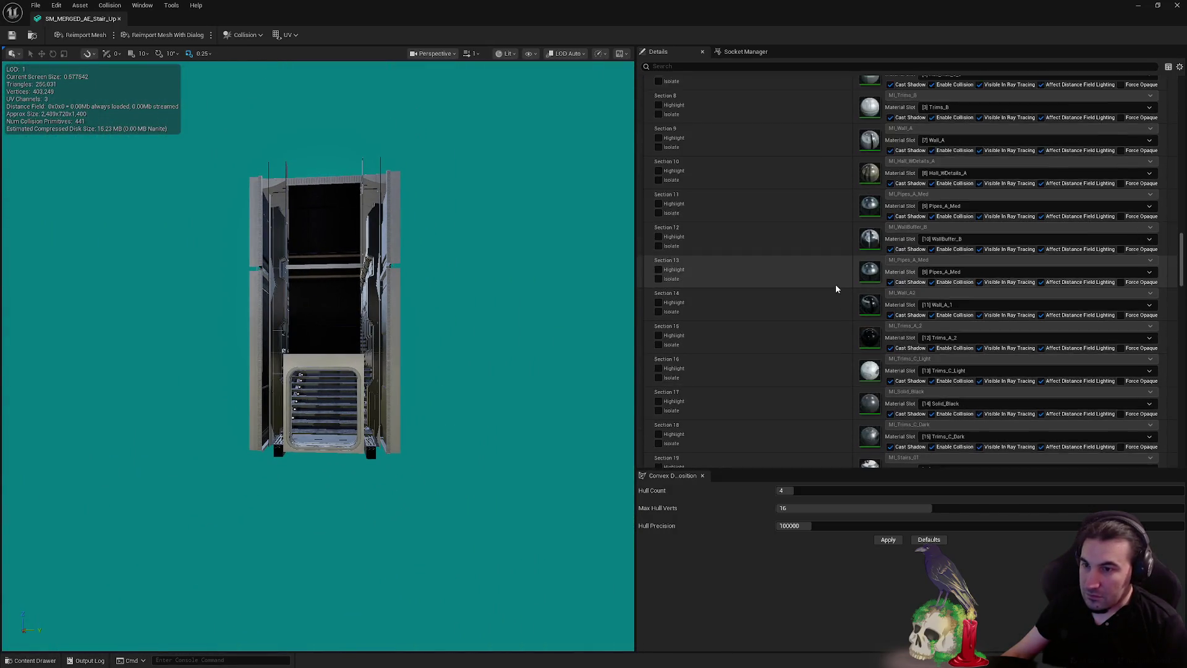
scroll(836, 288, down, 15)
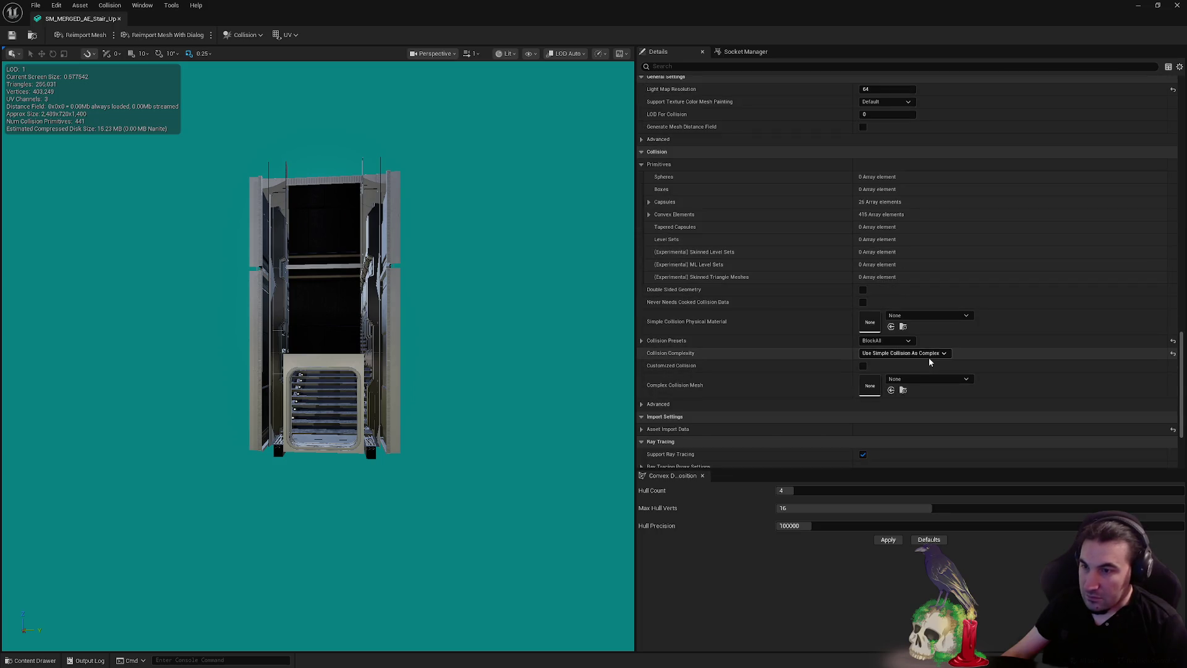
Set Collision Complexity to Project Default, save, close the editor, and open the next merged mesh
click(927, 355)
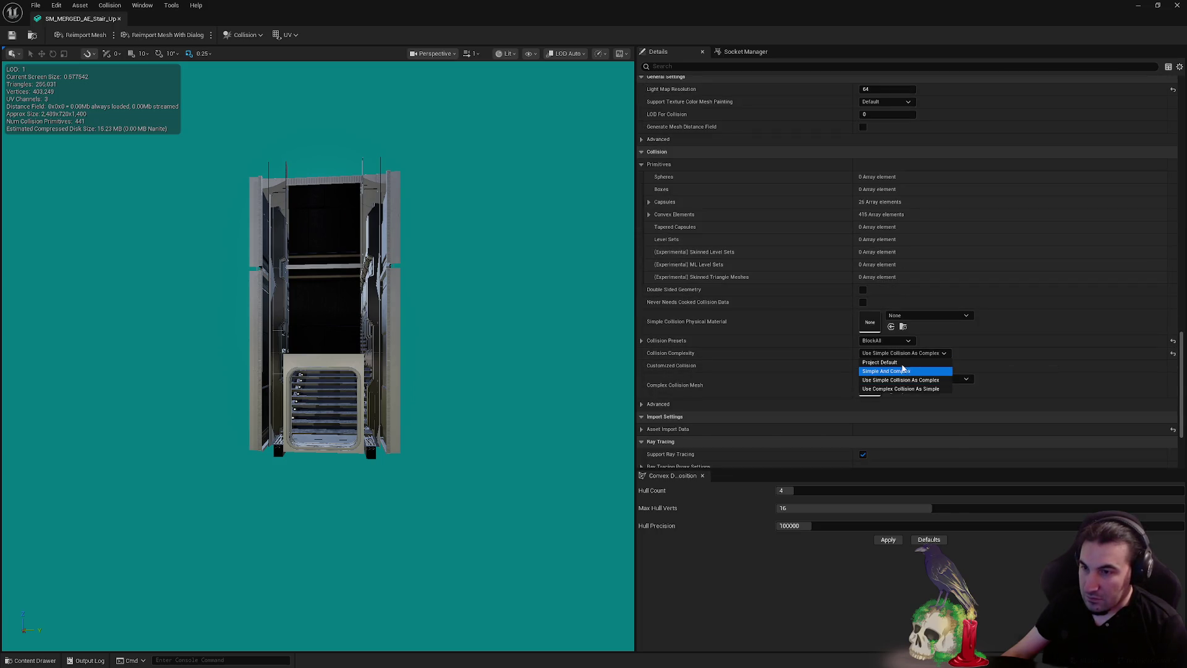
click(902, 371)
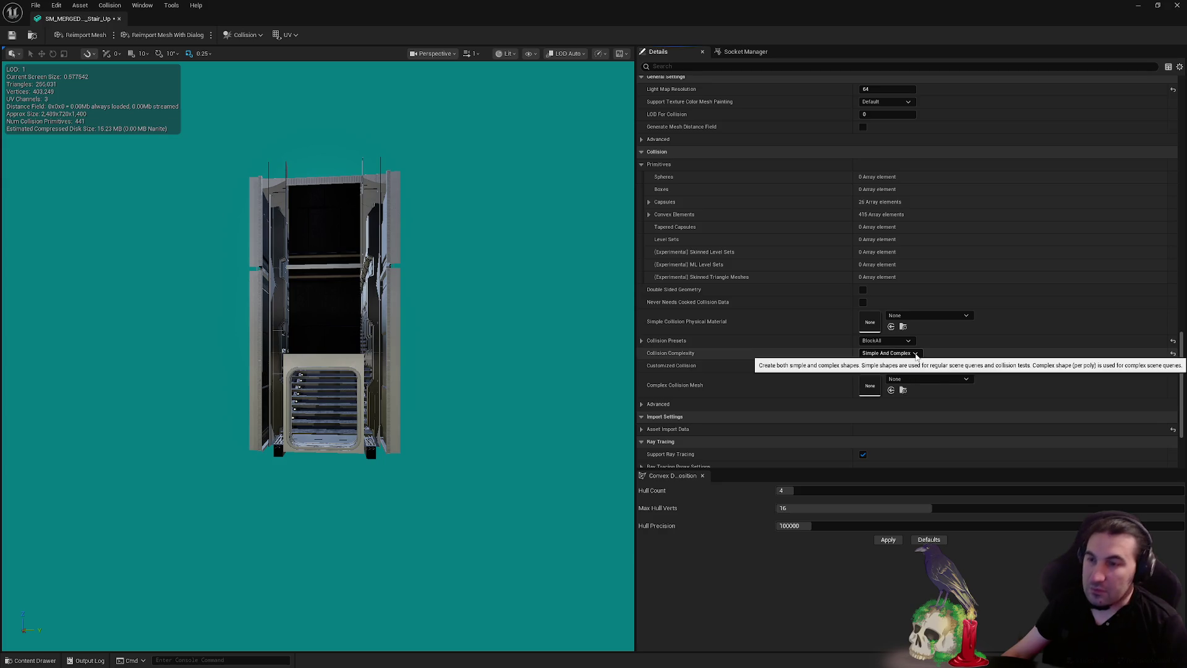
click(889, 353)
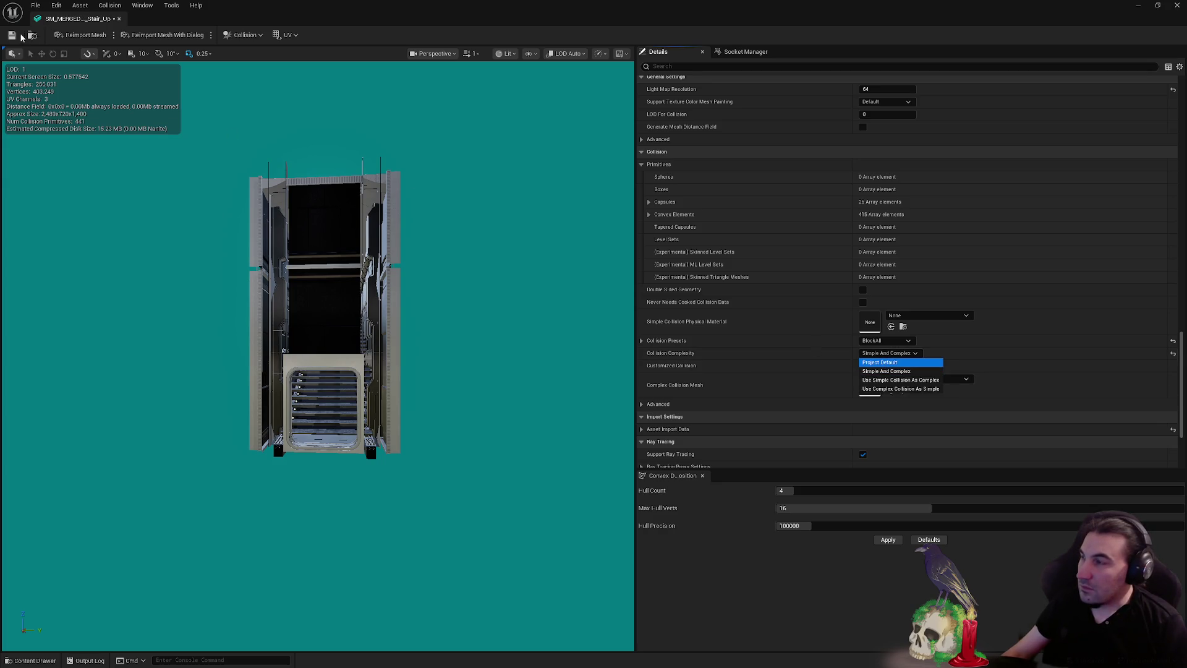
click(13, 35)
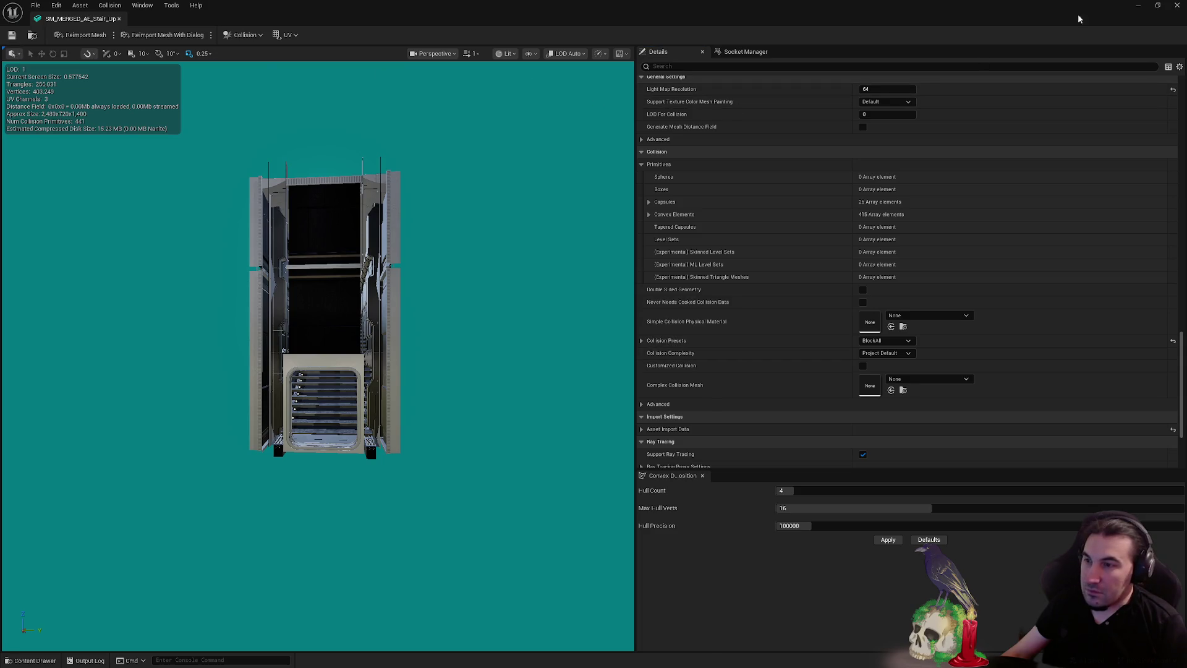
click(1178, 5)
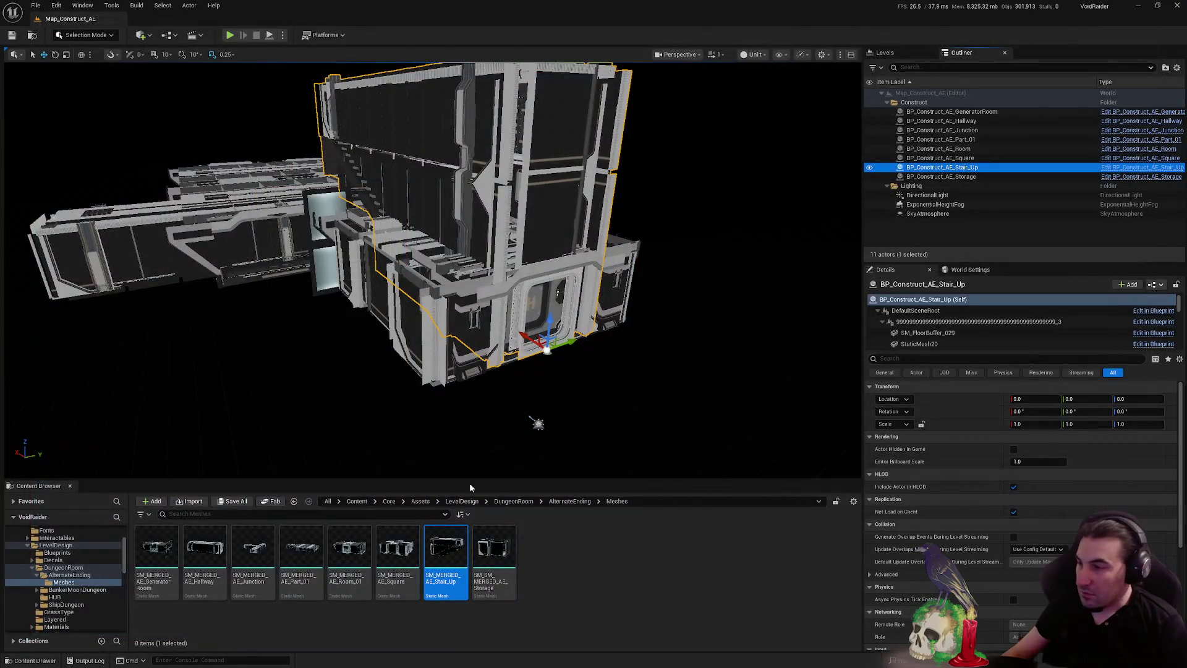
double_click(221, 537)
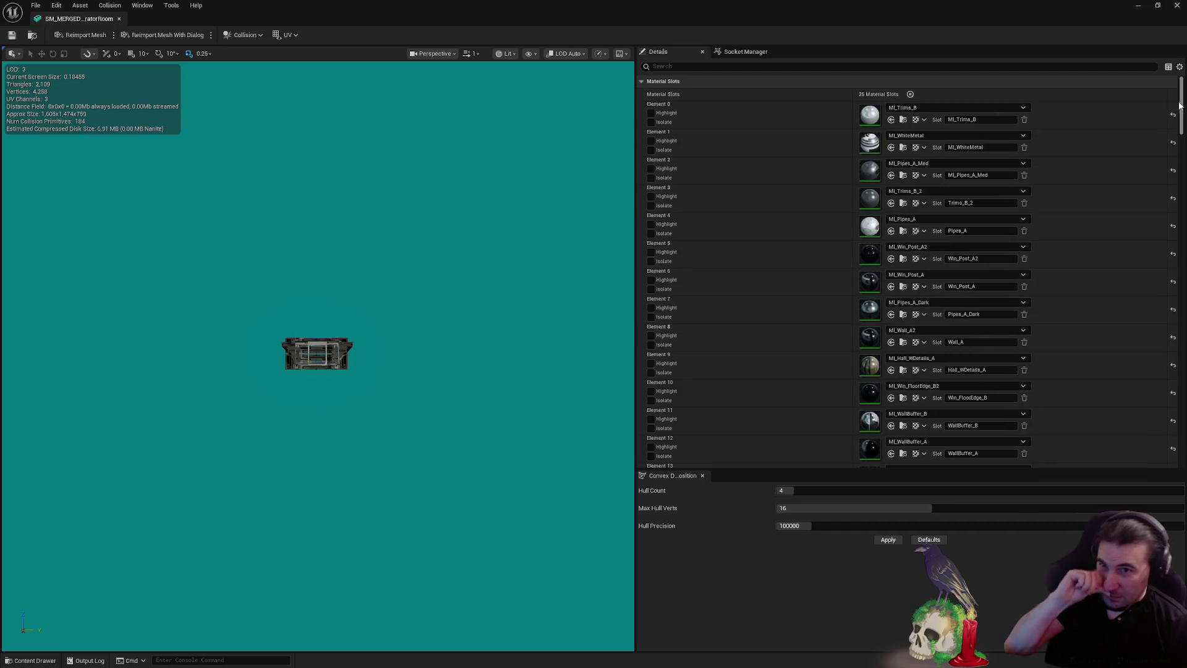
Close the current mesh, then inspect the merged Hallway and Junction meshes in turn
drag(1180, 106, 1180, 420)
click(1171, 6)
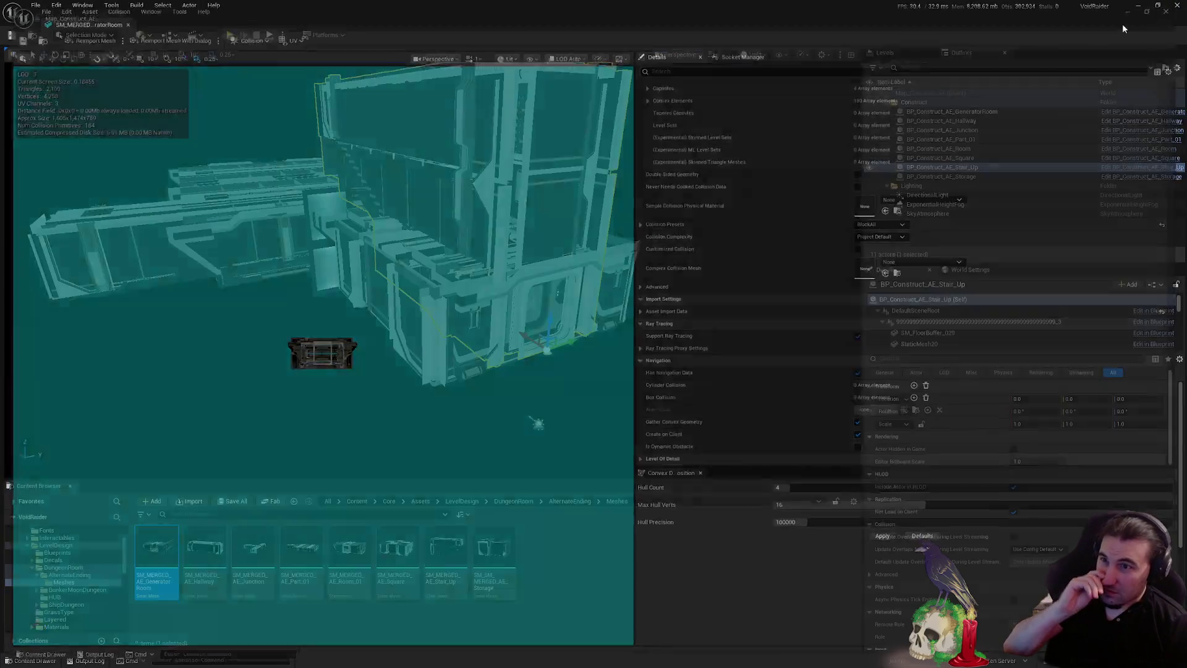
double_click(214, 542)
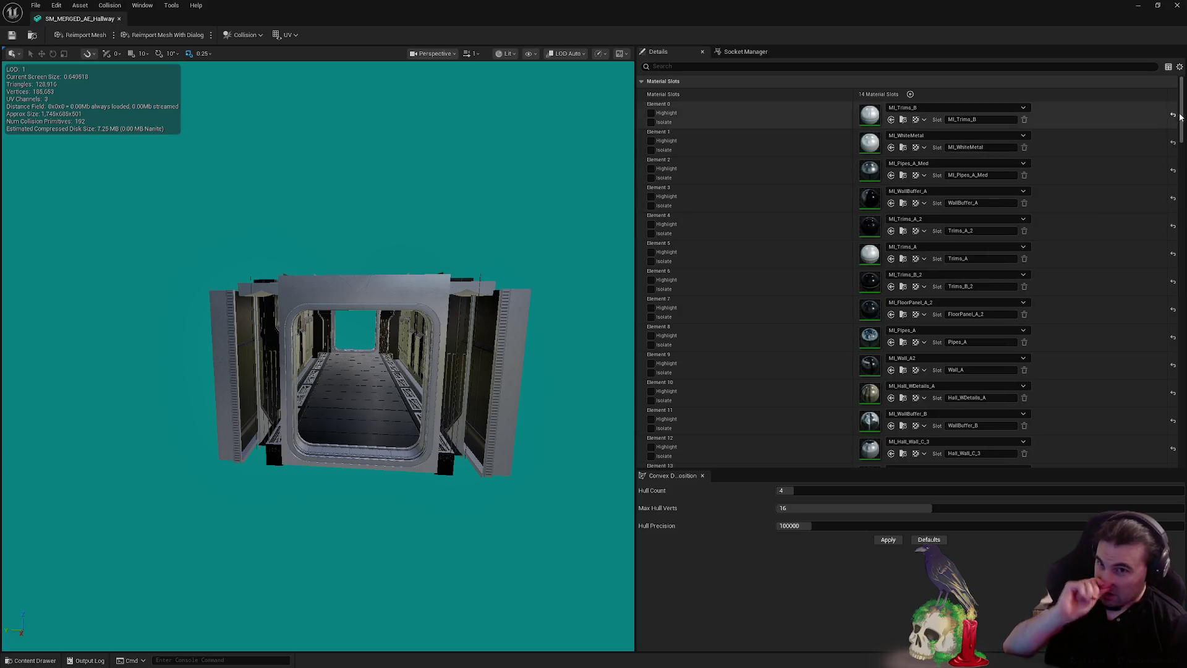
scroll(1172, 250, down, 5)
scroll(1171, 251, down, 15)
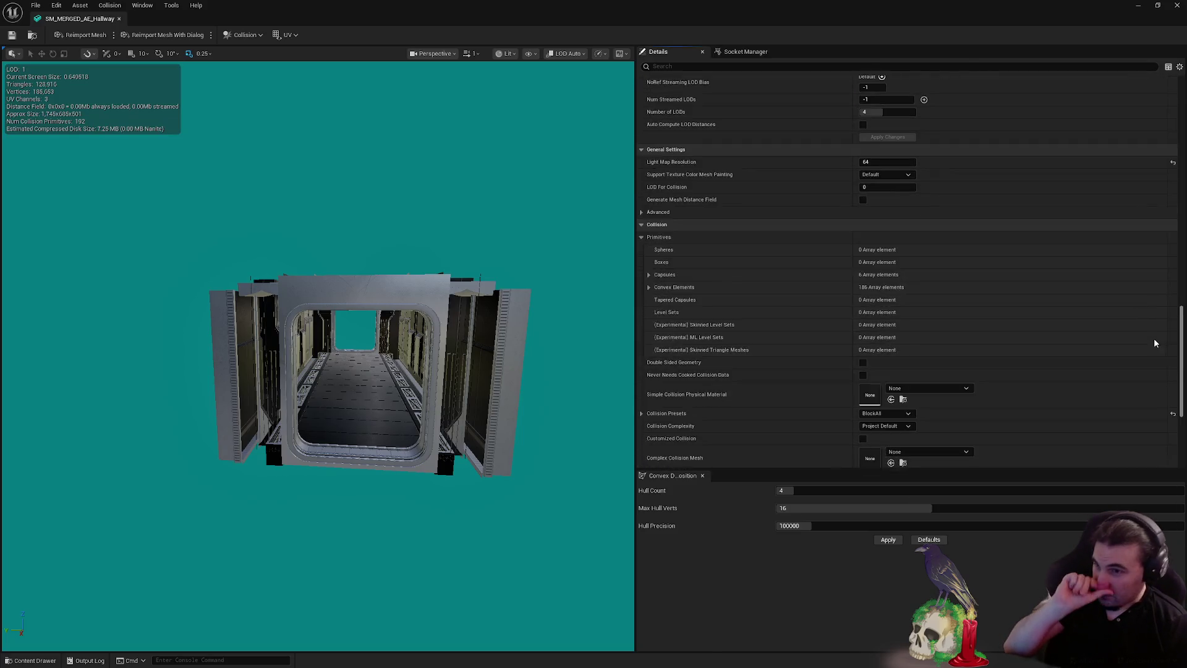
click(1177, 6)
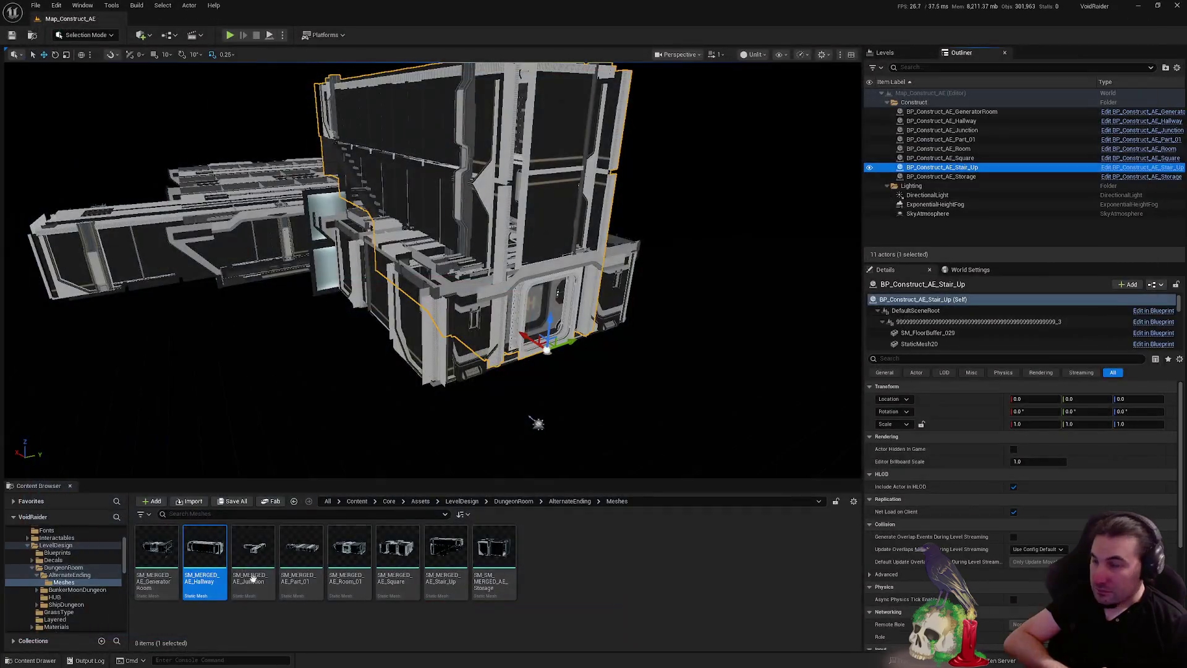
double_click(250, 564)
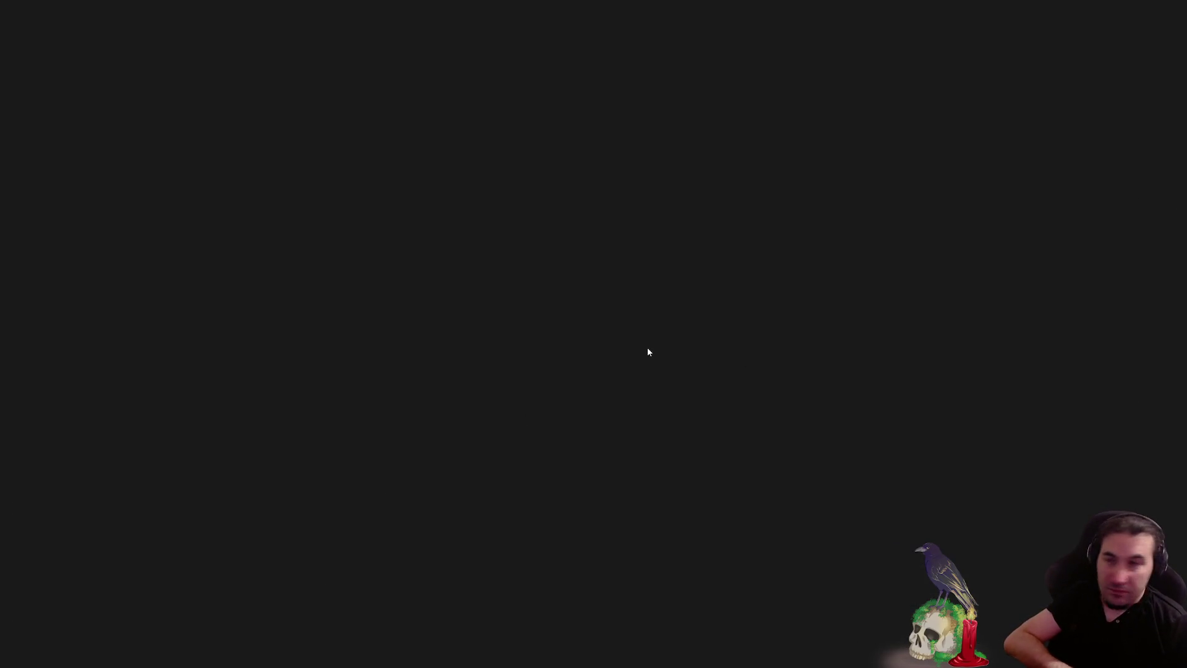
scroll(1162, 376, down, 15)
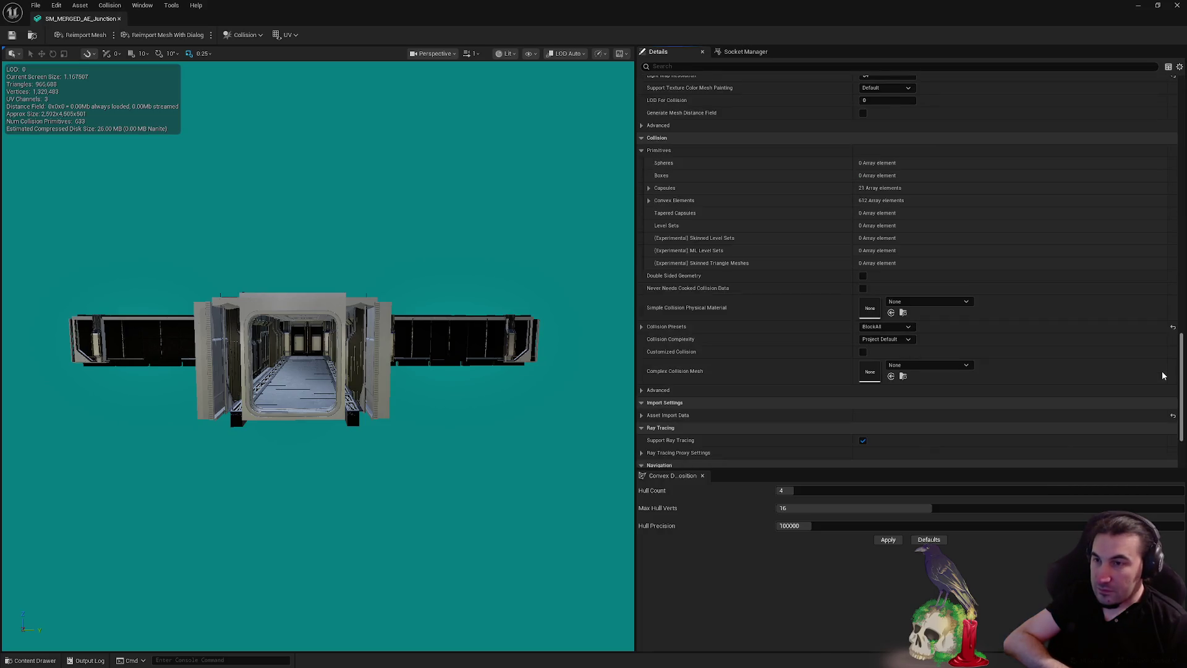
scroll(1162, 375, down, 3)
click(1178, 7)
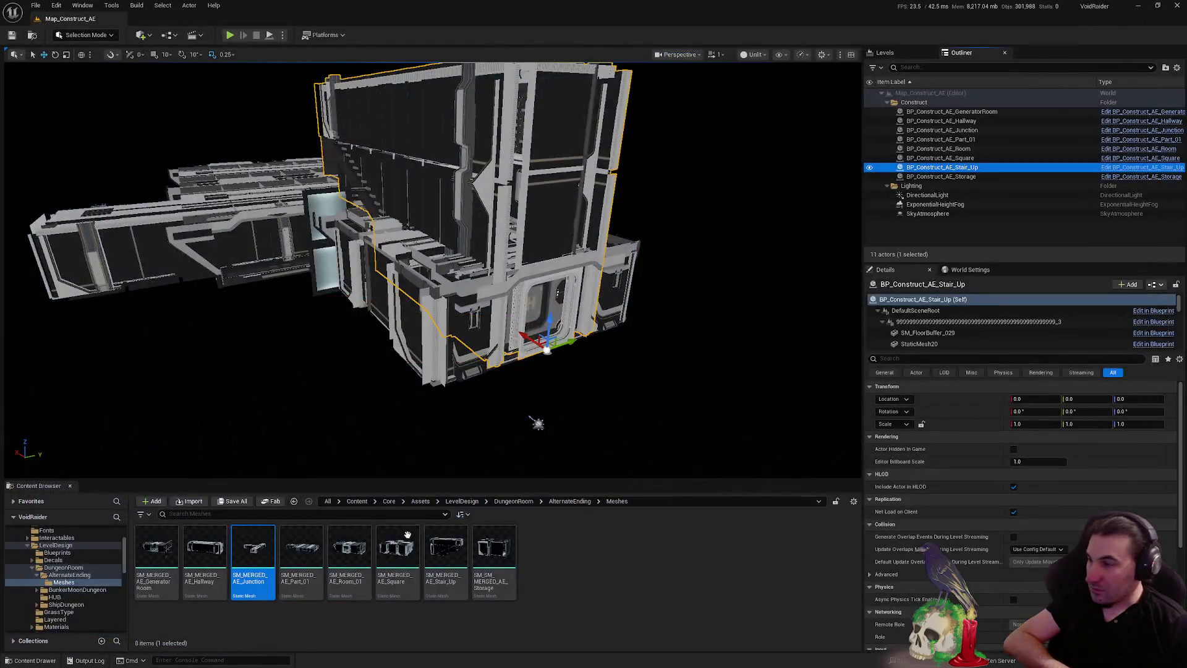
Inspect the merged Part_01, Room_01, Square and Storage meshes, then return to the level
double_click(313, 544)
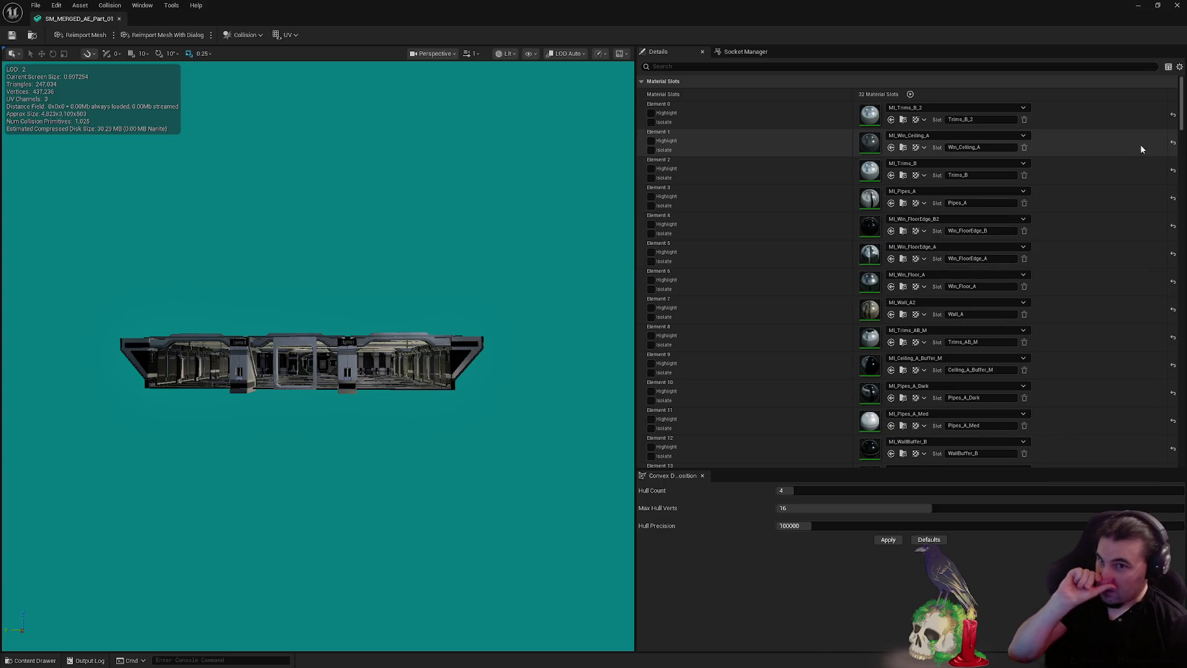
mouse_move(1180, 278)
mouse_down()
mouse_move(1180, 297)
mouse_move(1182, 241)
mouse_move(1174, 392)
mouse_up()
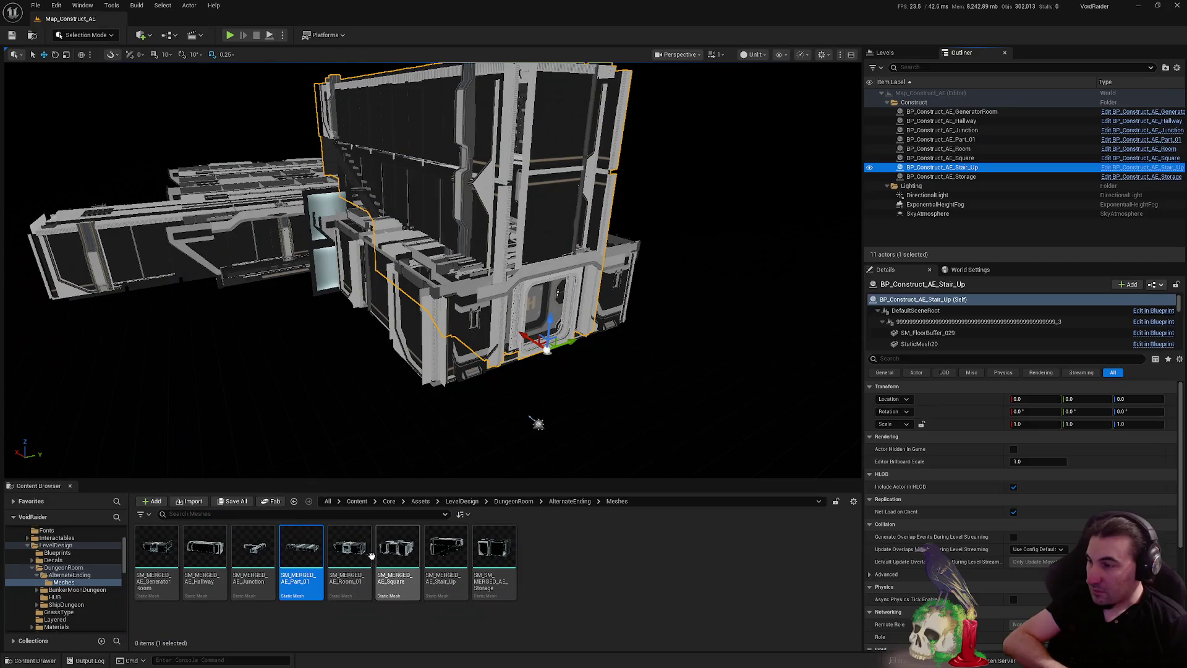
double_click(366, 555)
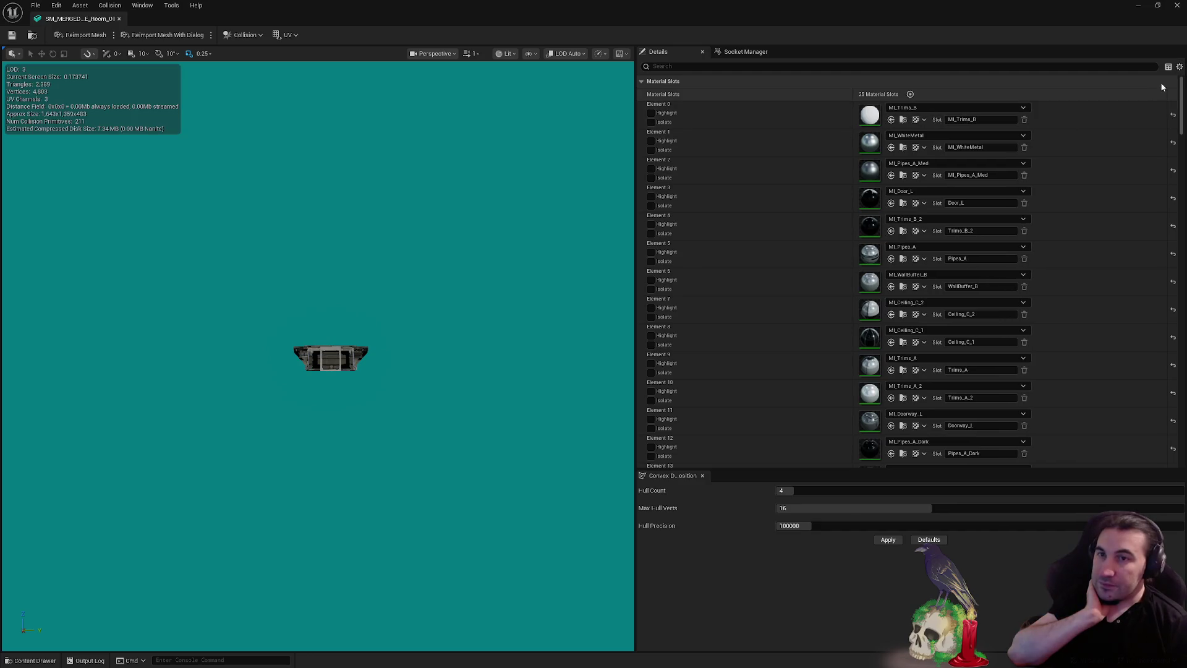
scroll(1163, 272, down, 5)
scroll(1163, 273, down, 10)
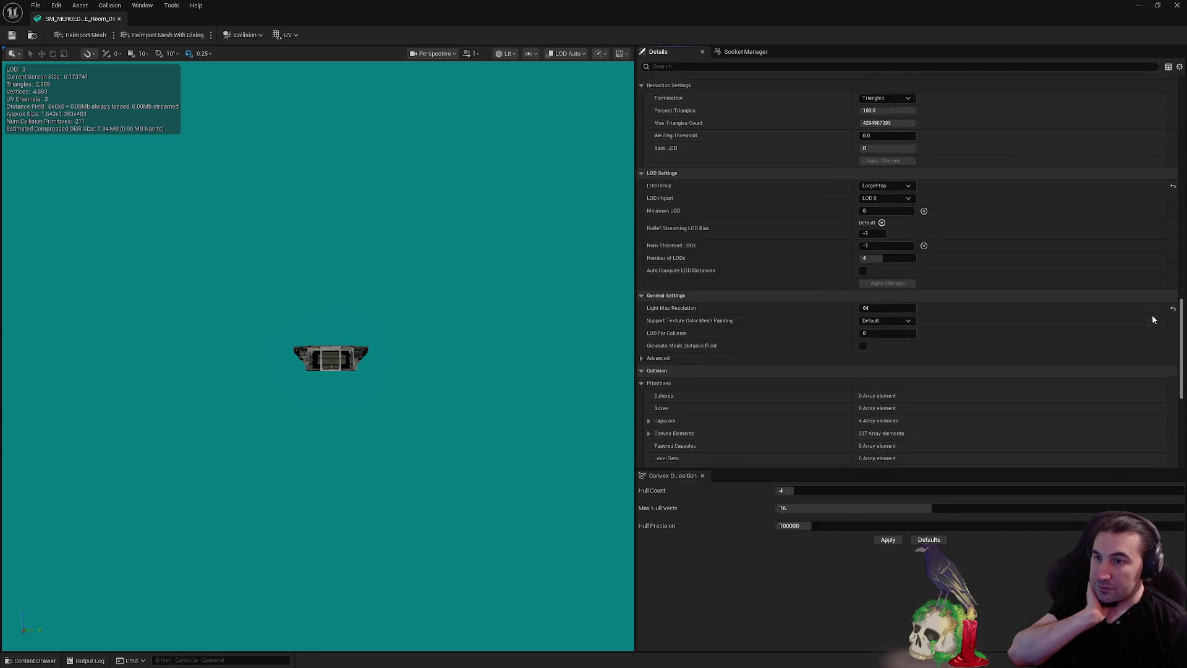
click(1177, 5)
double_click(391, 564)
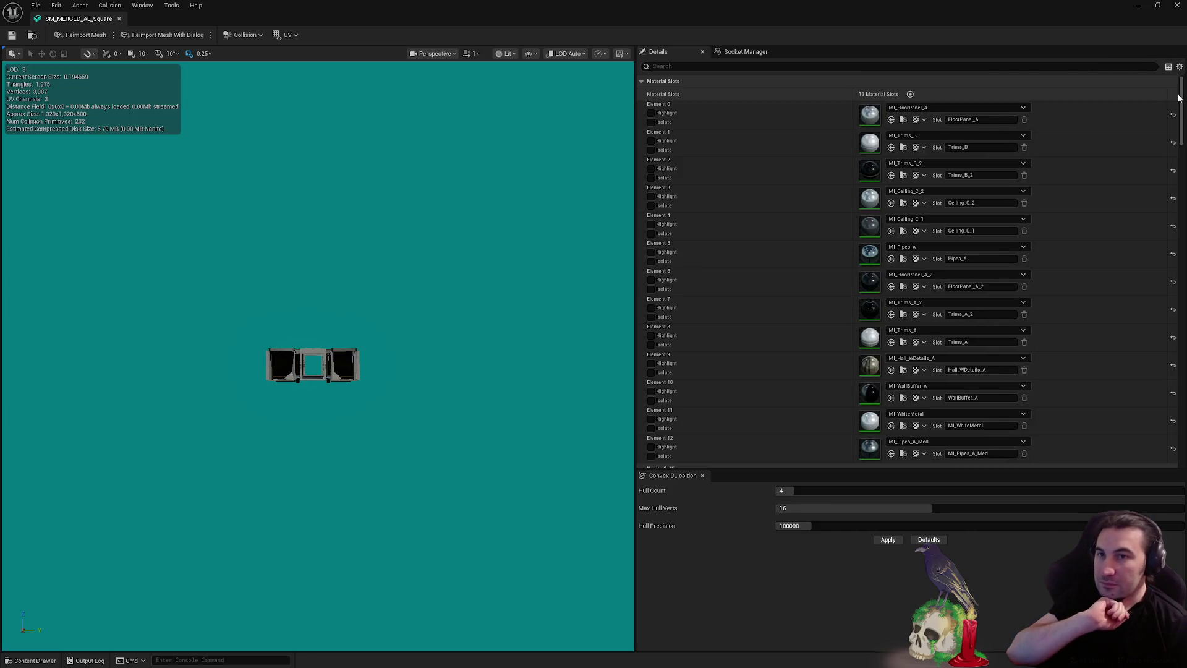
scroll(1166, 252, down, 3)
scroll(1150, 321, down, 10)
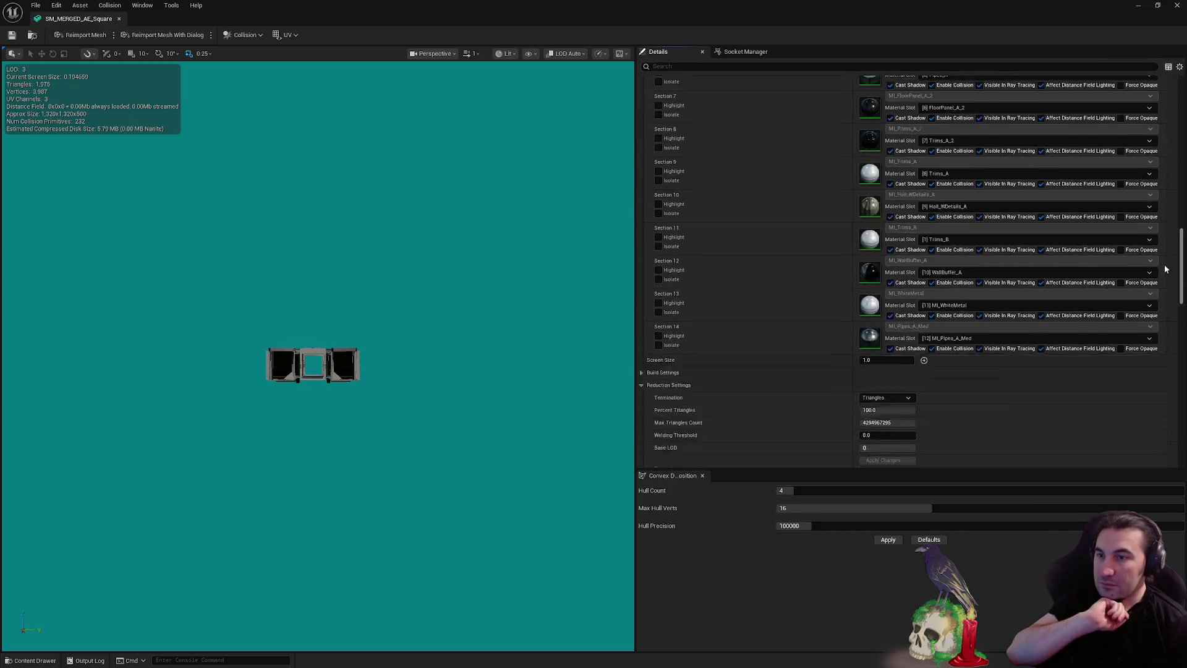
click(1177, 7)
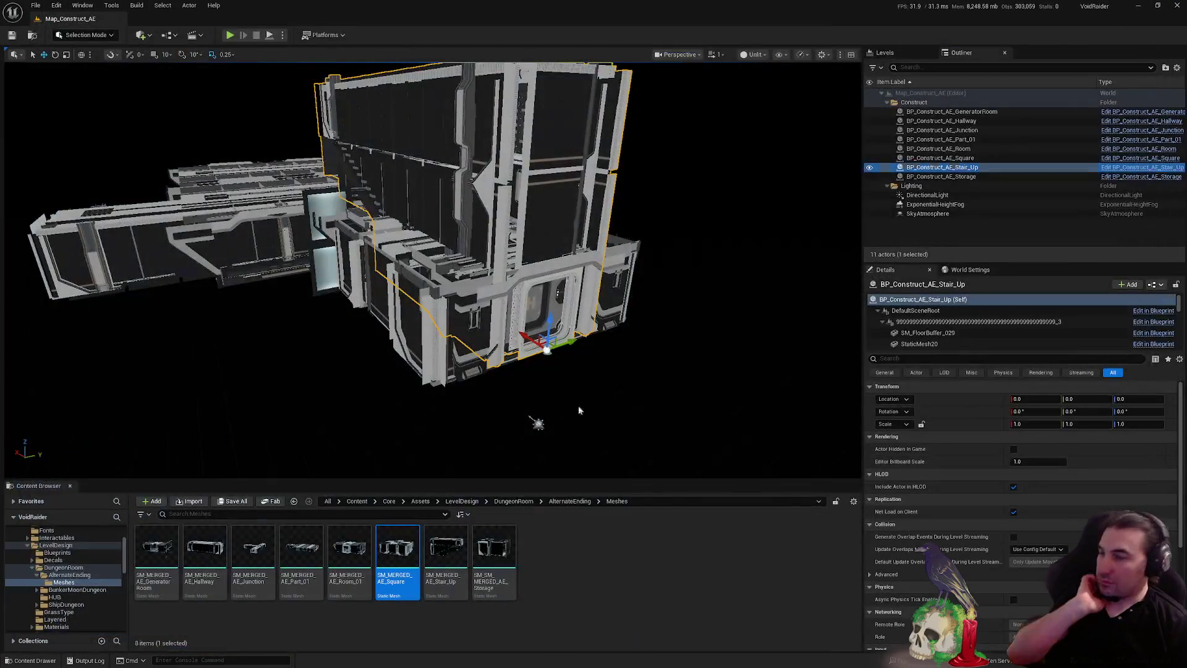
double_click(484, 576)
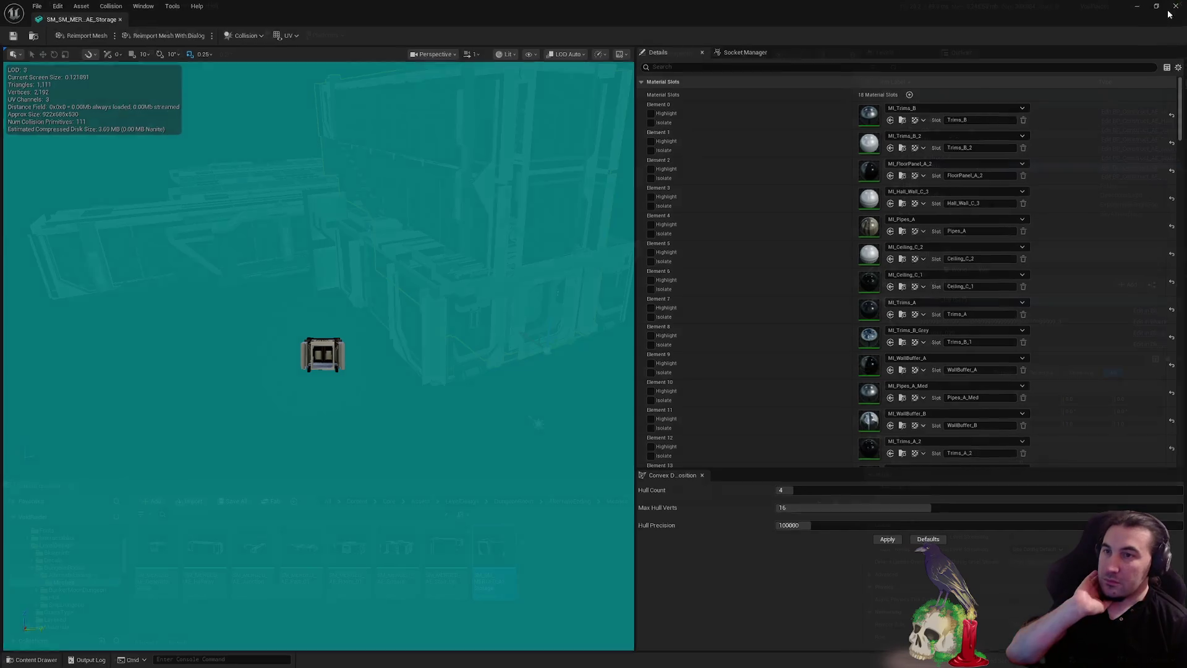
click(1178, 8)
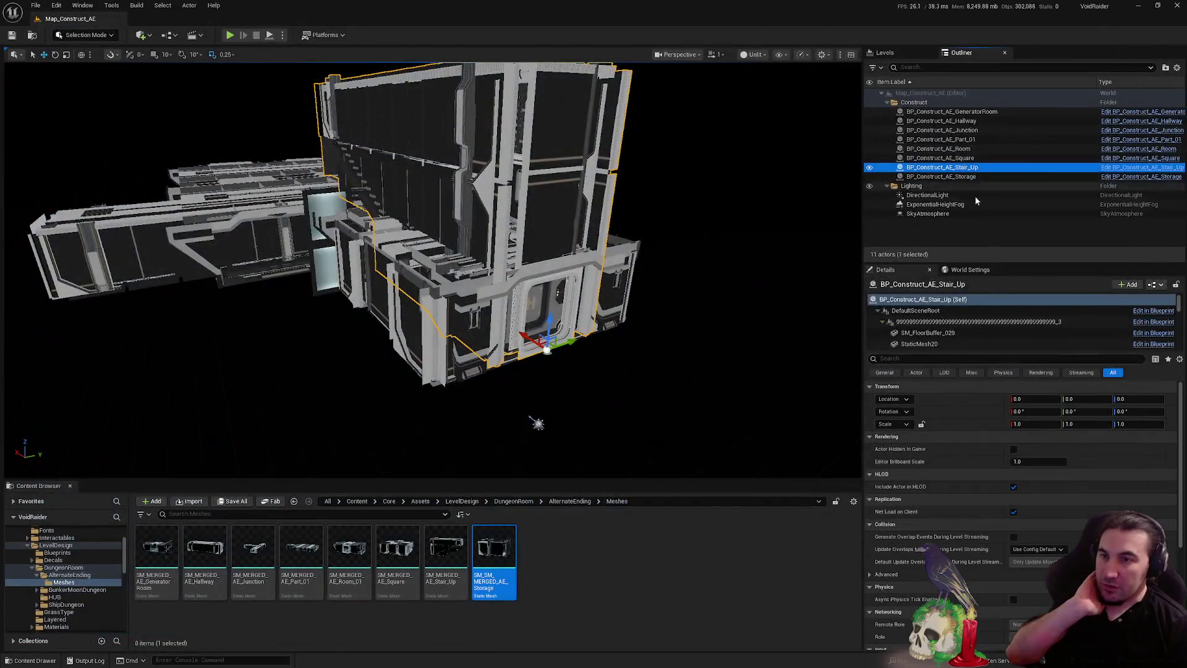
Merge the Storage construct with Merge Actors, targeting the AlternateEnding/Meshes folder
click(112, 5)
click(131, 165)
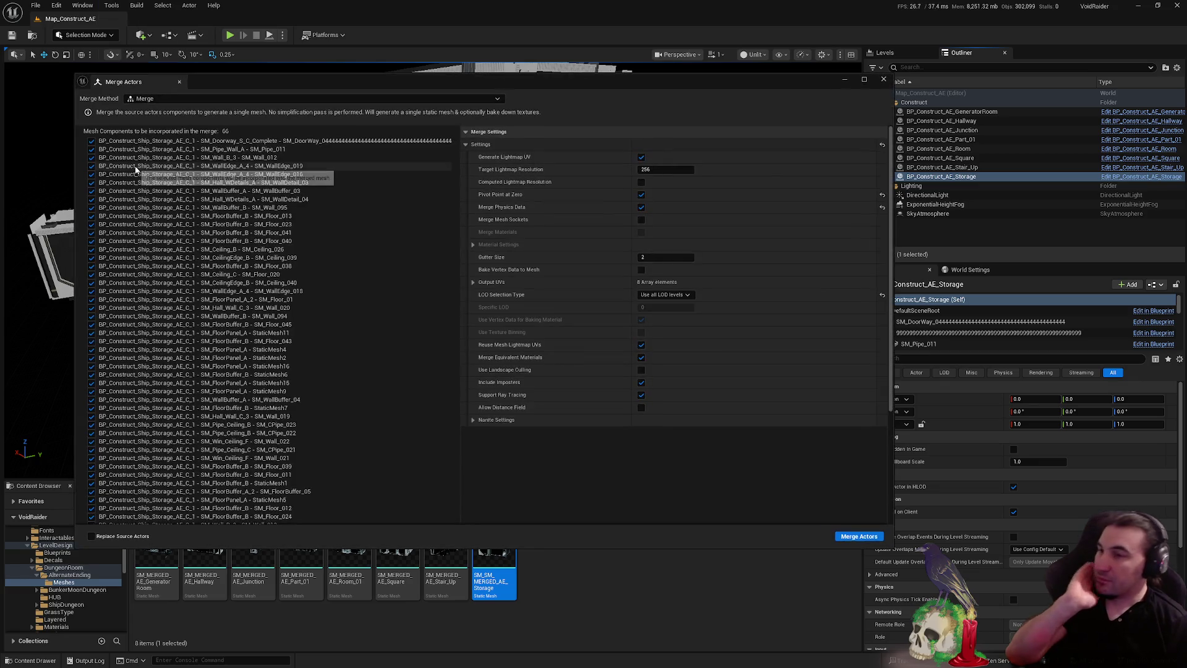
click(842, 538)
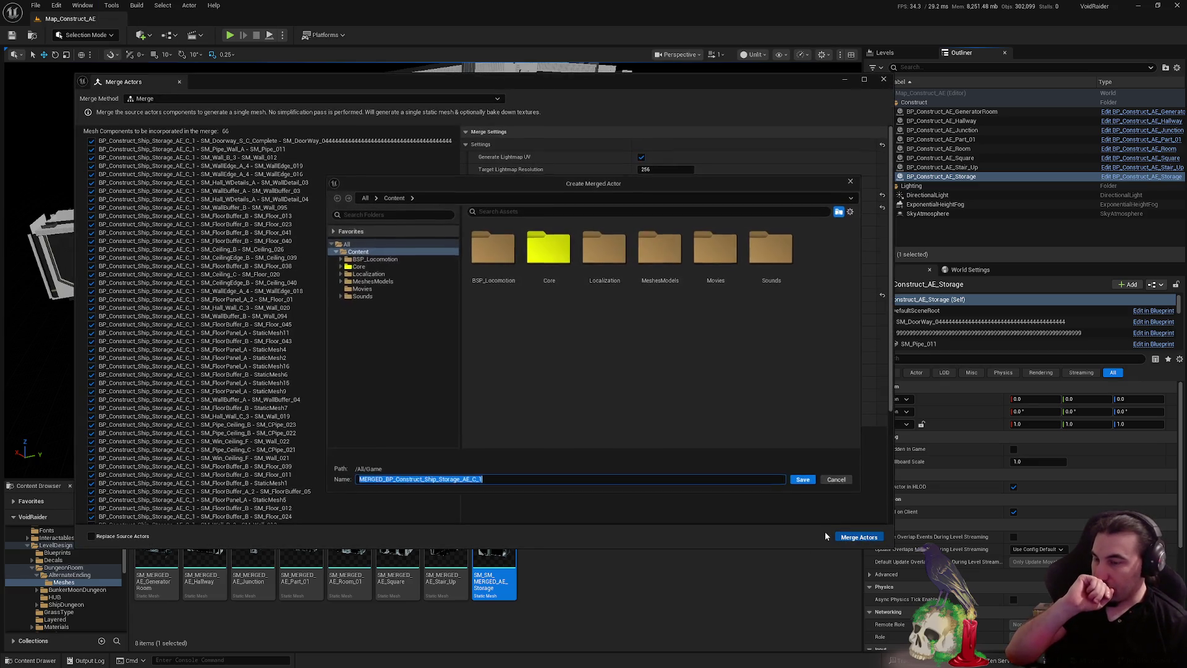
double_click(549, 247)
double_click(493, 248)
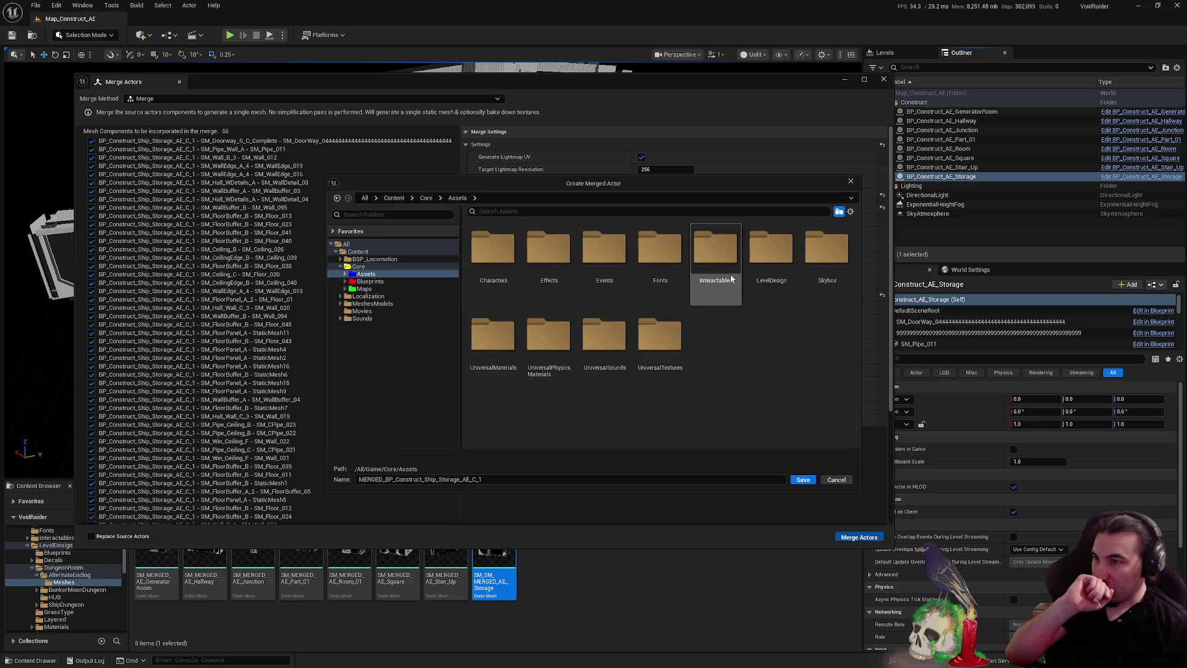
click(778, 263)
double_click(778, 258)
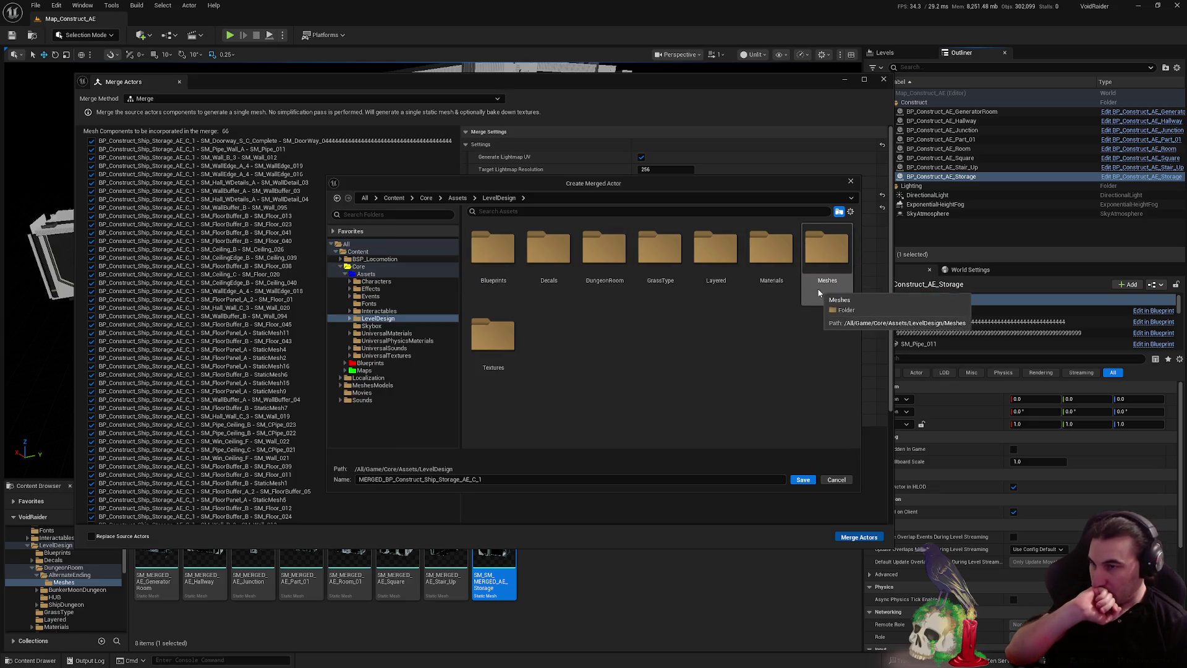
double_click(818, 288)
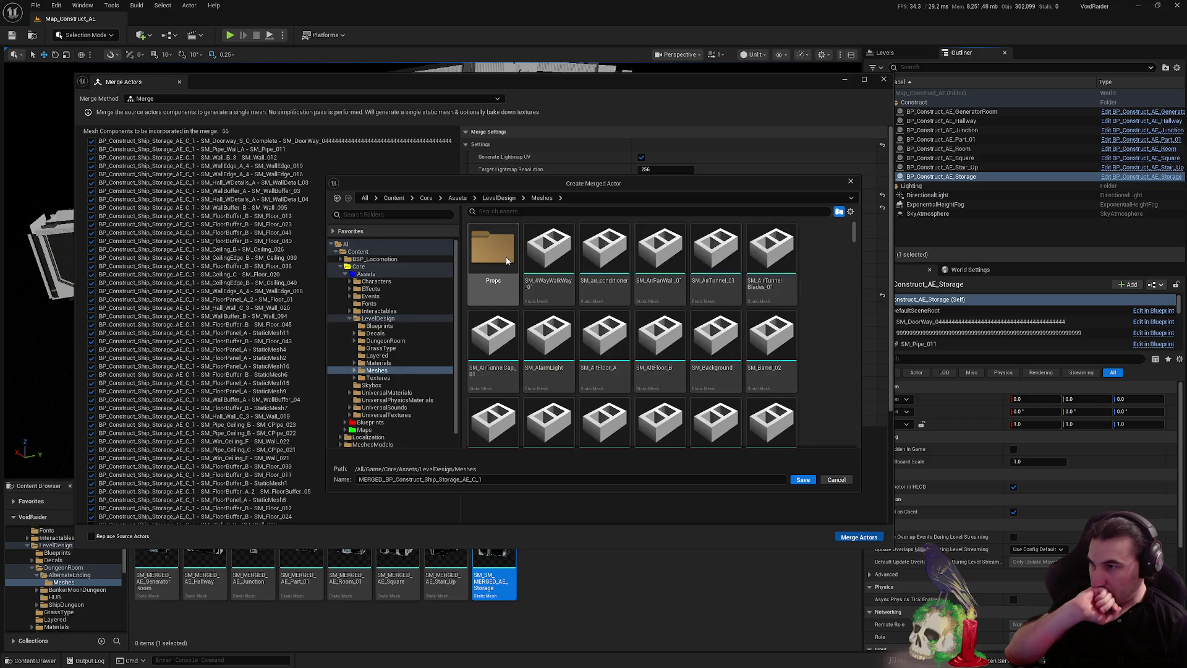
key(alt+Left)
click(548, 259)
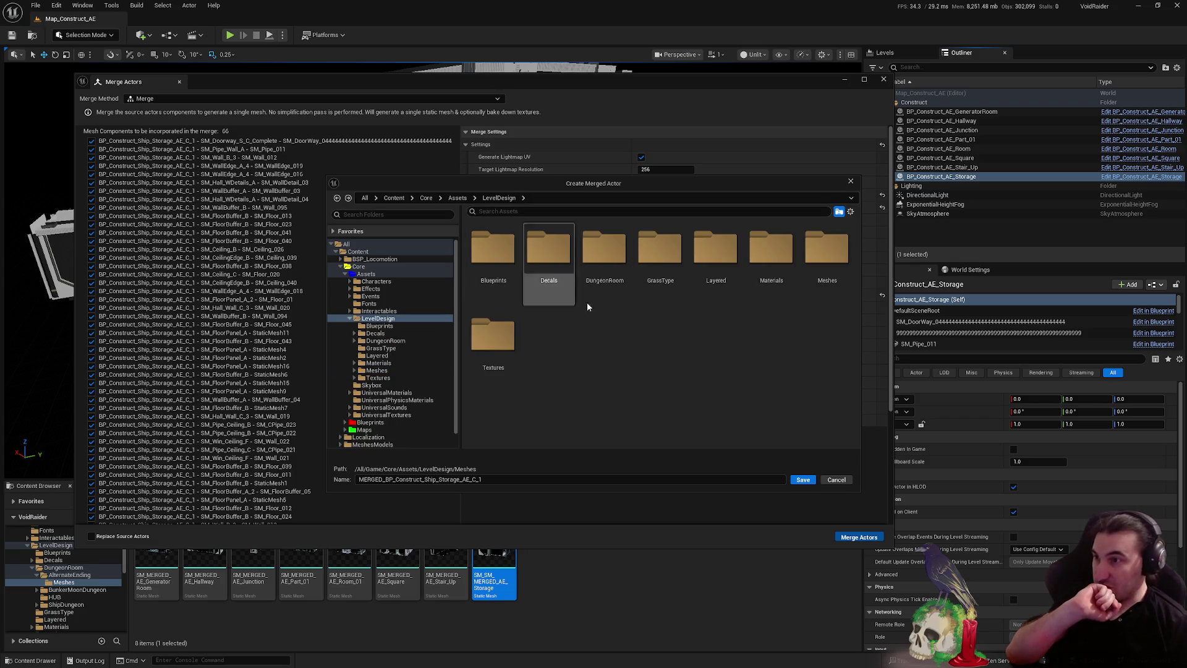
double_click(604, 250)
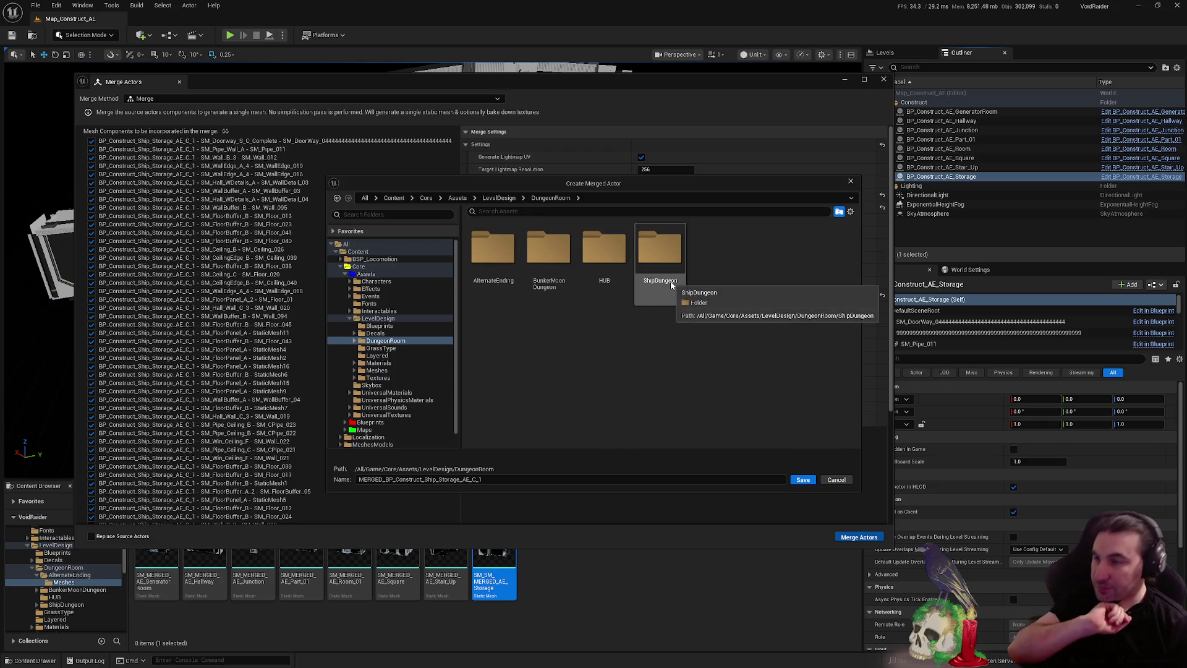
double_click(506, 274)
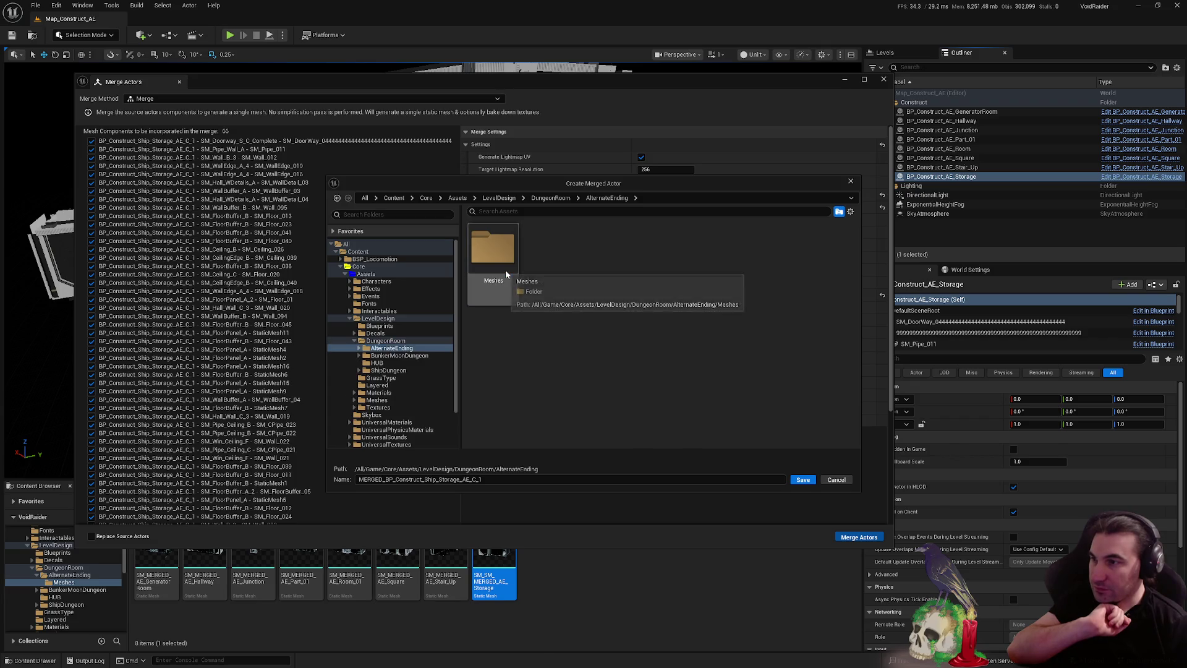
double_click(505, 270)
Save the merged Storage mesh into the Meshes folder and save the new asset
click(494, 361)
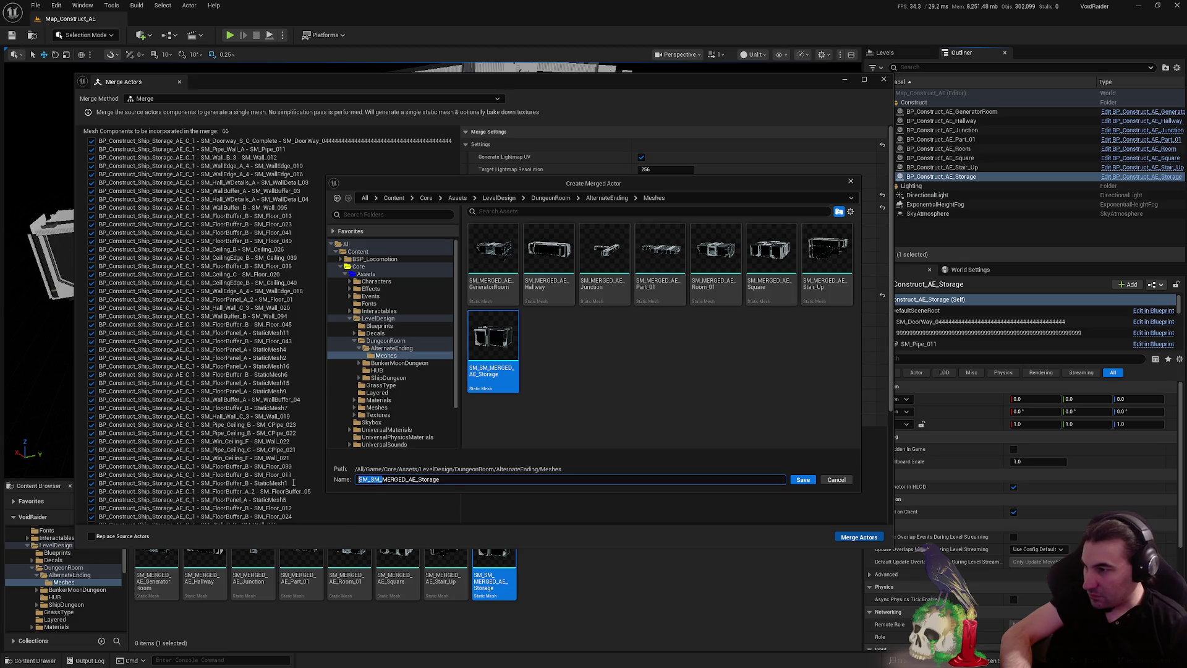
click(635, 402)
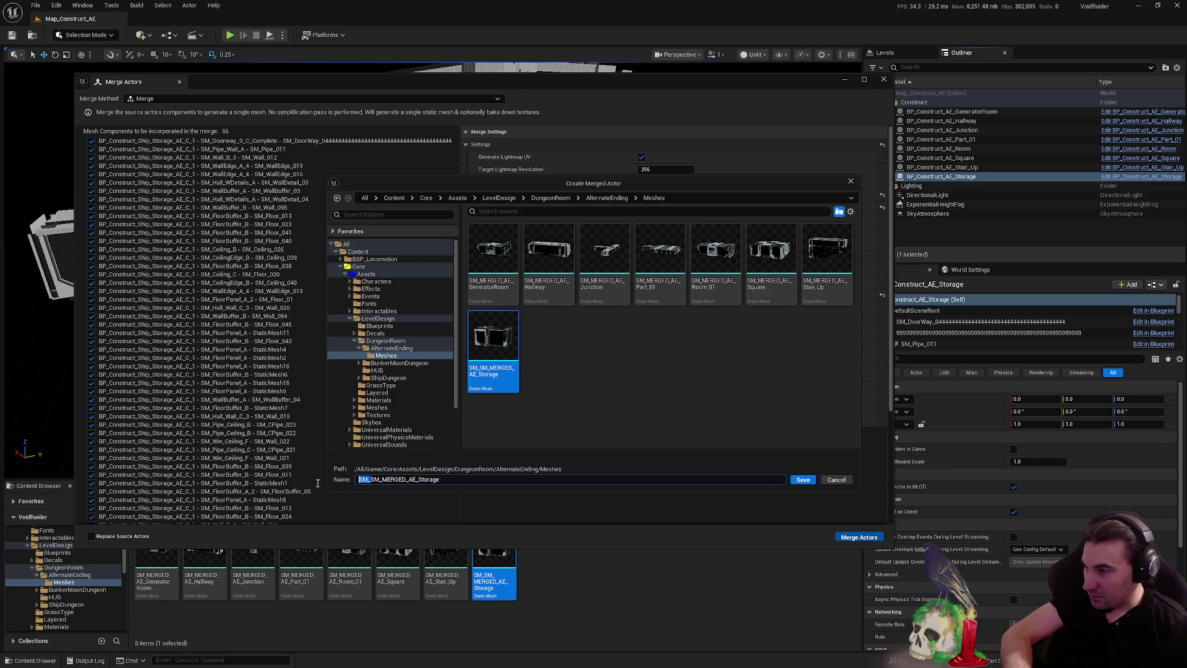
click(575, 440)
click(796, 480)
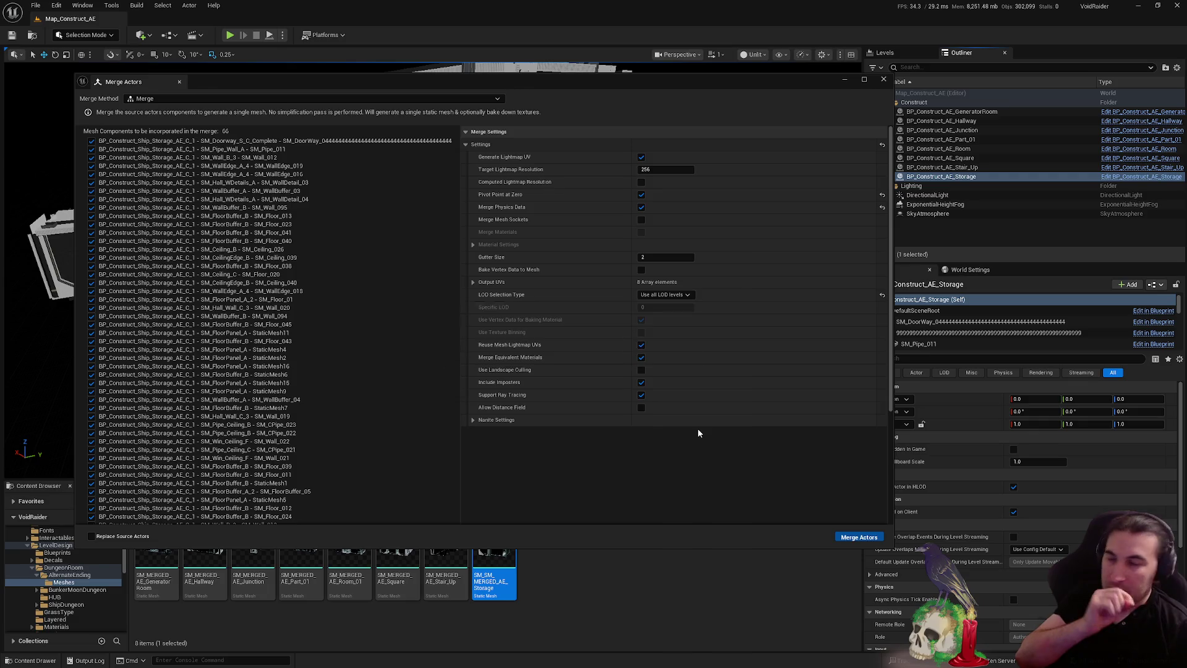
click(884, 80)
click(232, 500)
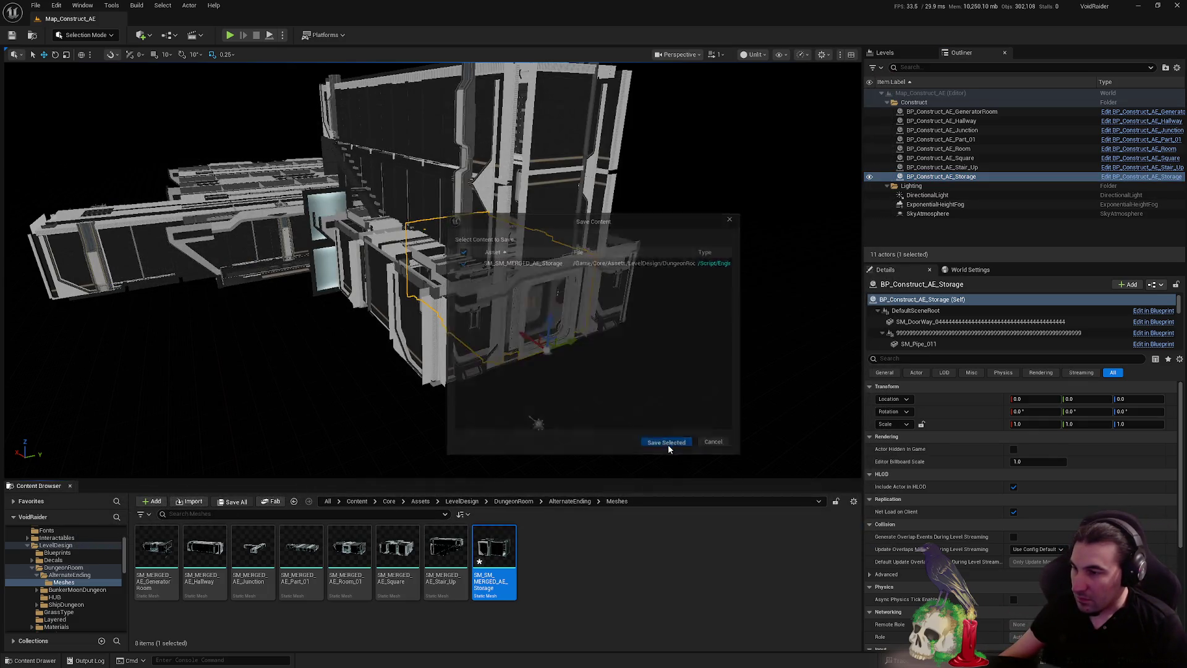
click(667, 442)
Rename the asset to SM_MERGED_AE_Storage and open it in the mesh editor
click(493, 577)
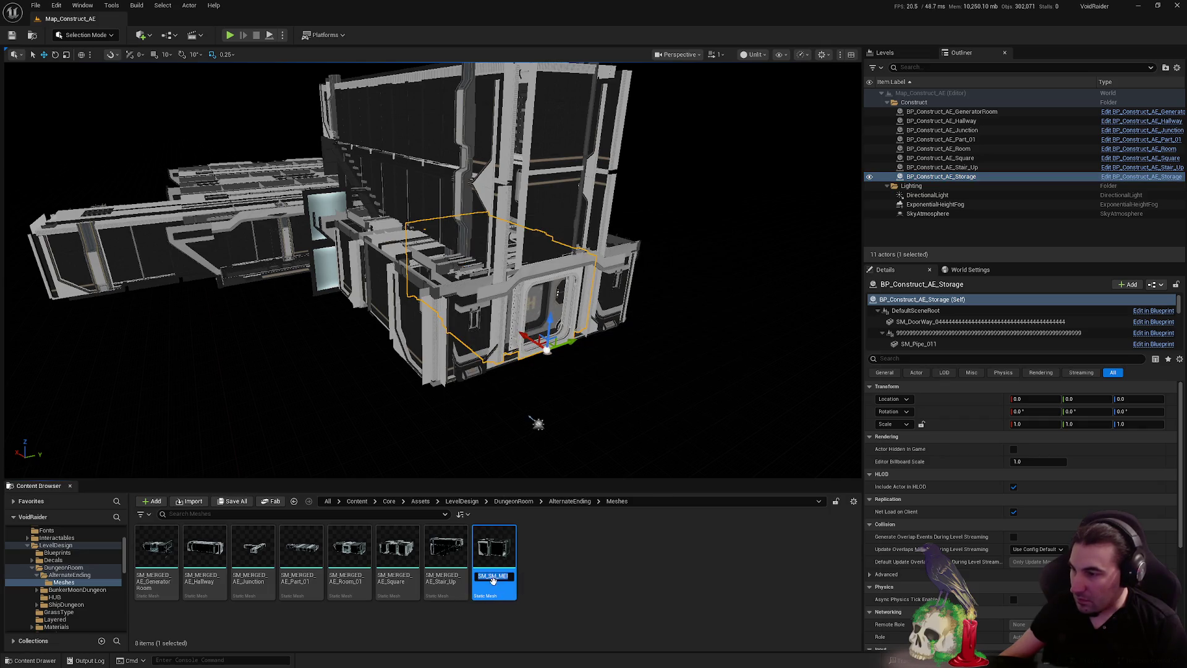
text(SM_MERGED_AE_Storage)
click(639, 567)
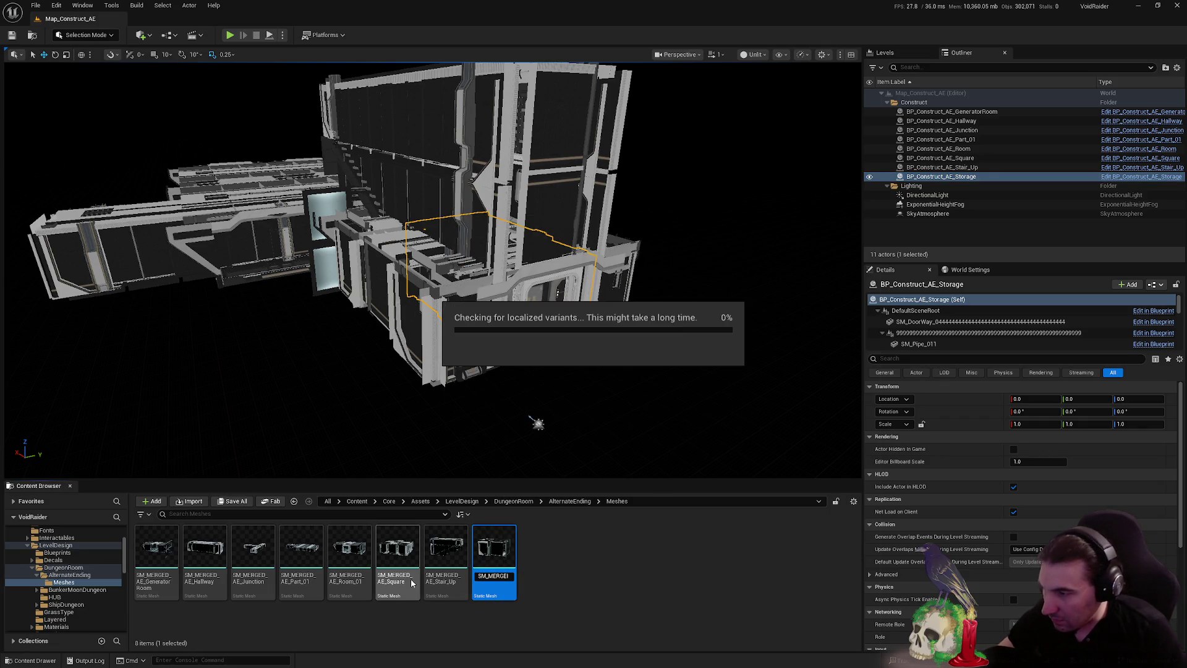
double_click(494, 554)
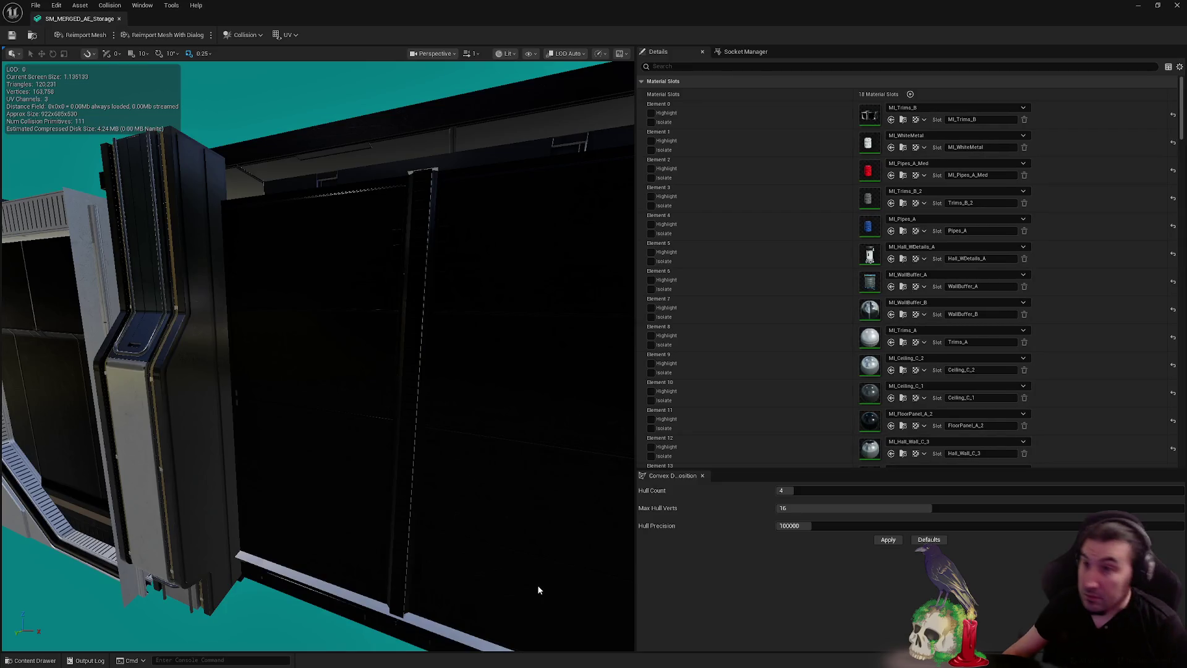
Enable collision on SM_MERGED_AE_Storage sections 3, 8, 9, 11, 15 and 19
scroll(818, 181, down, 5)
scroll(817, 182, down, 10)
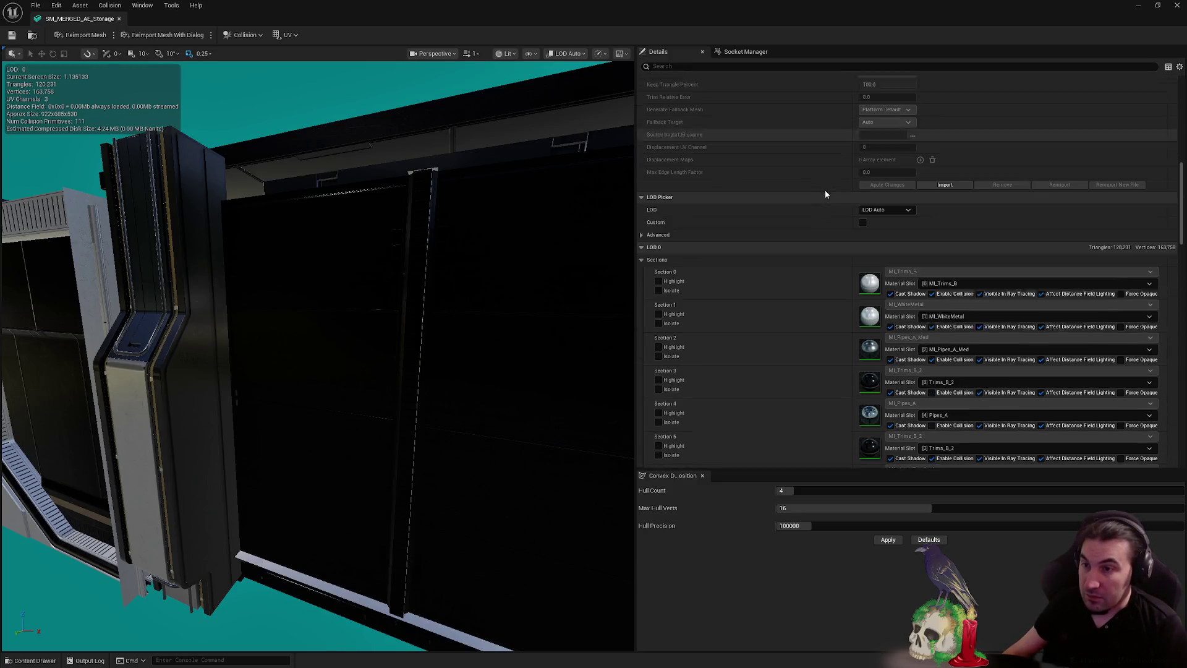
click(933, 289)
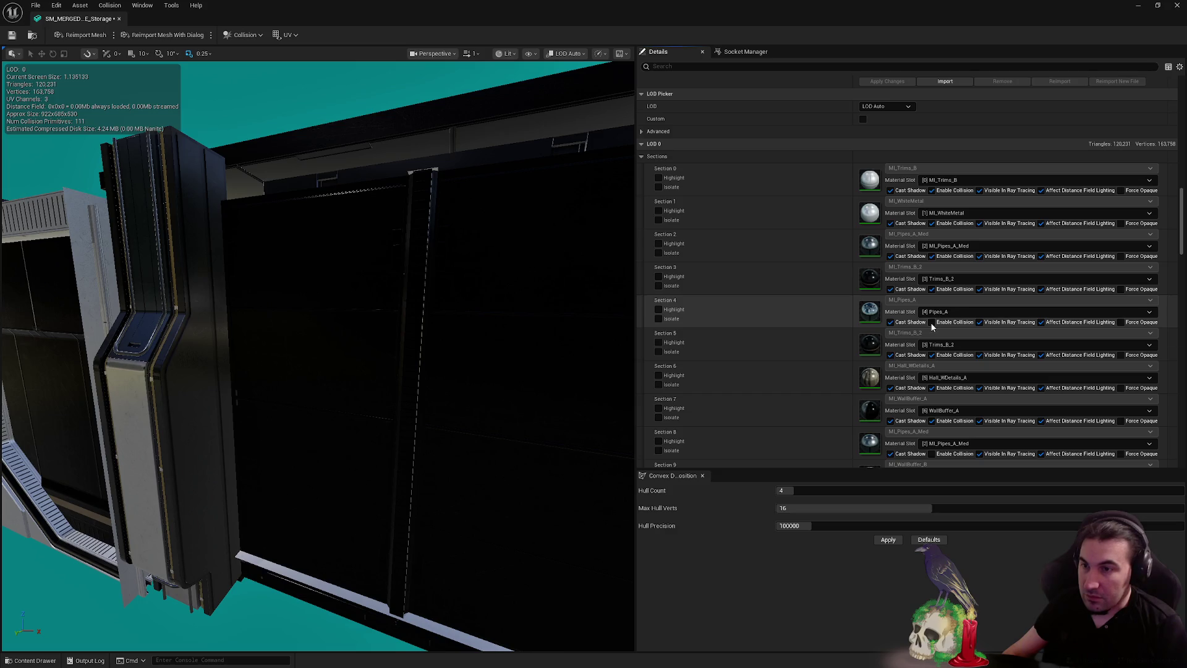
scroll(971, 311, down, 5)
click(932, 339)
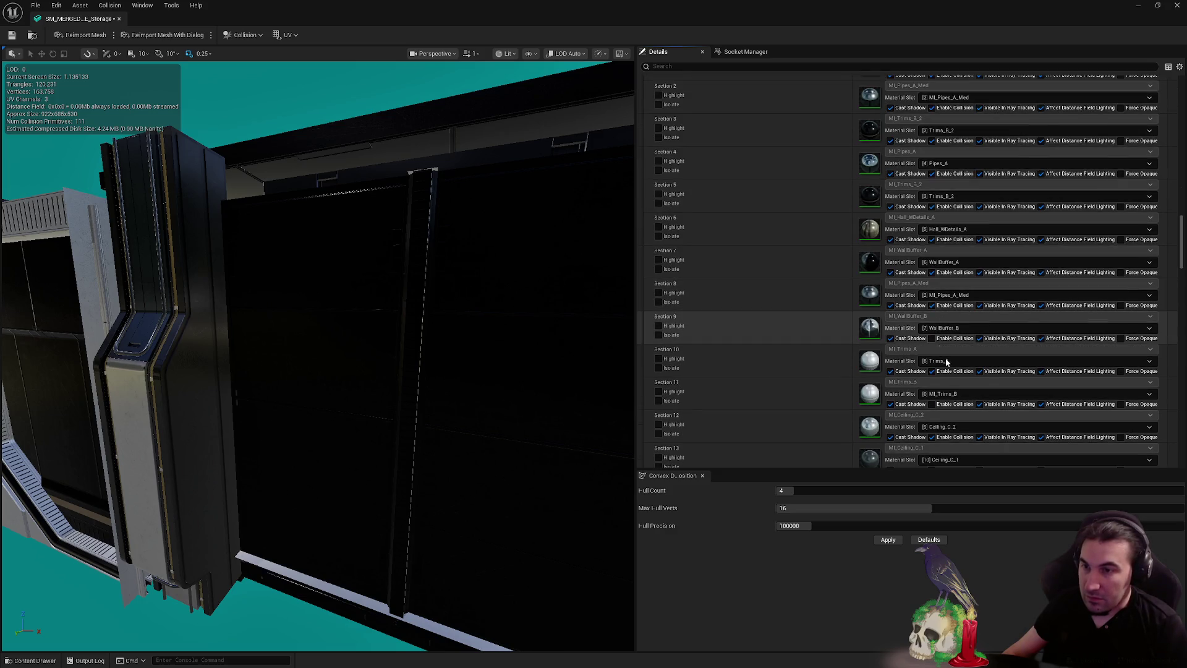
click(932, 404)
click(933, 306)
scroll(952, 309, down, 5)
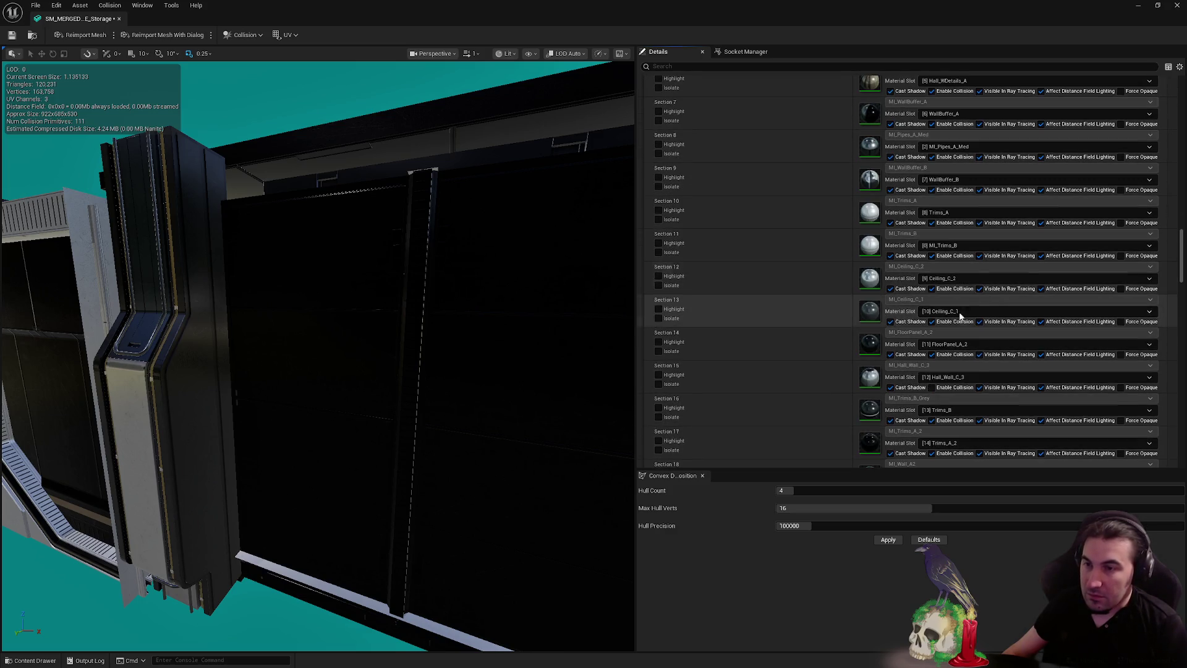
click(933, 387)
scroll(964, 371, down, 5)
click(933, 370)
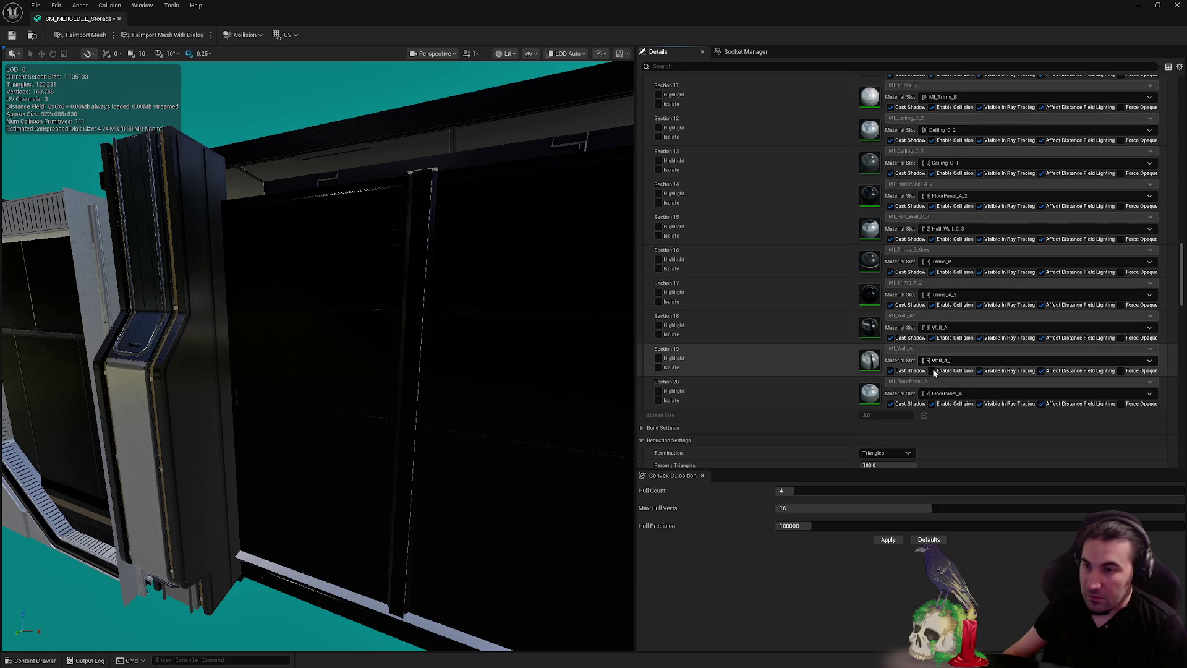
scroll(973, 379, down, 9)
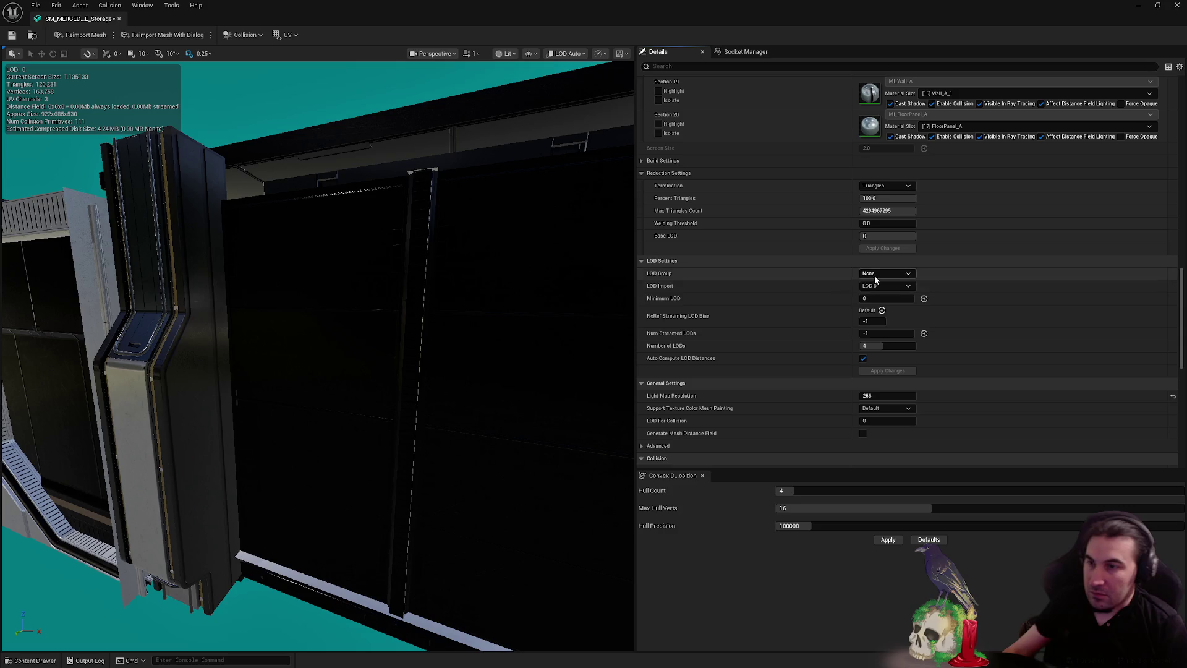
Pick LargeProp as the LOD Group, then decline overwriting the existing LOD settings
click(885, 273)
click(884, 307)
click(703, 356)
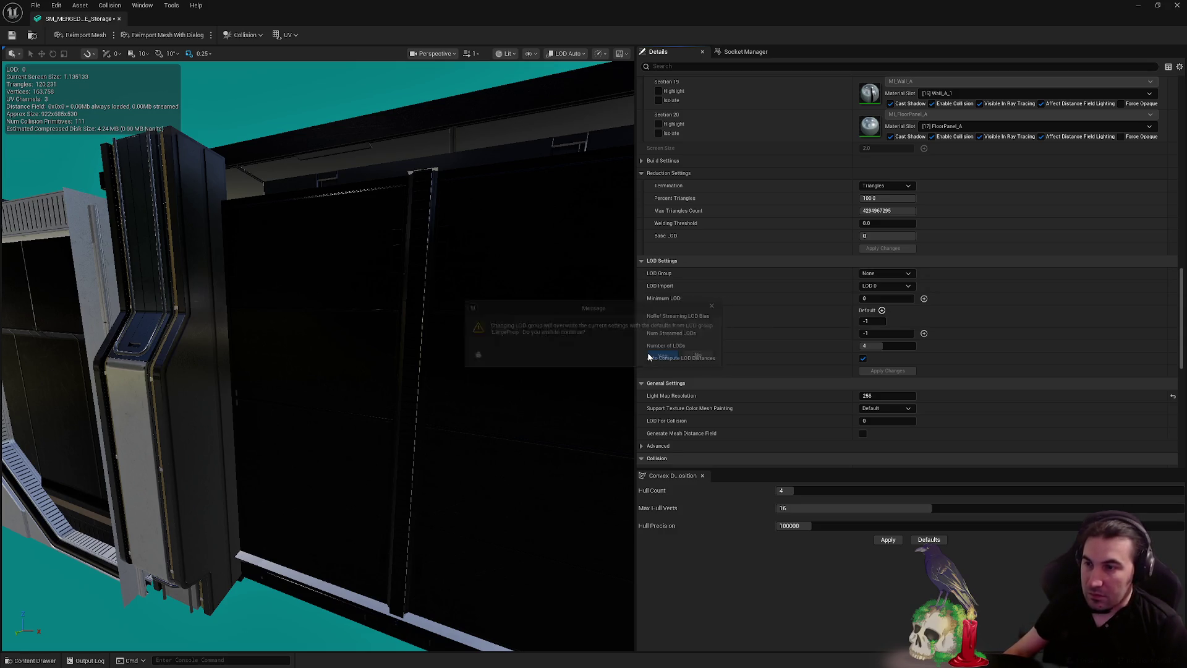
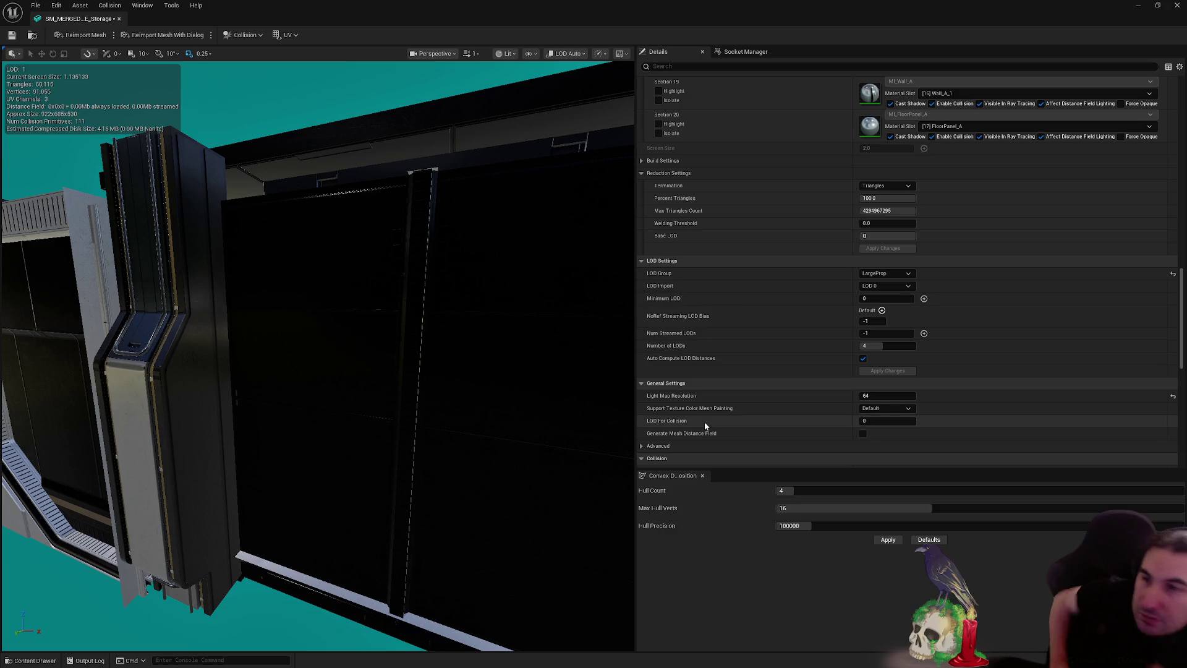
Turn off Auto Compute LOD Distances for SM_MERGED_AE_Storage
click(864, 359)
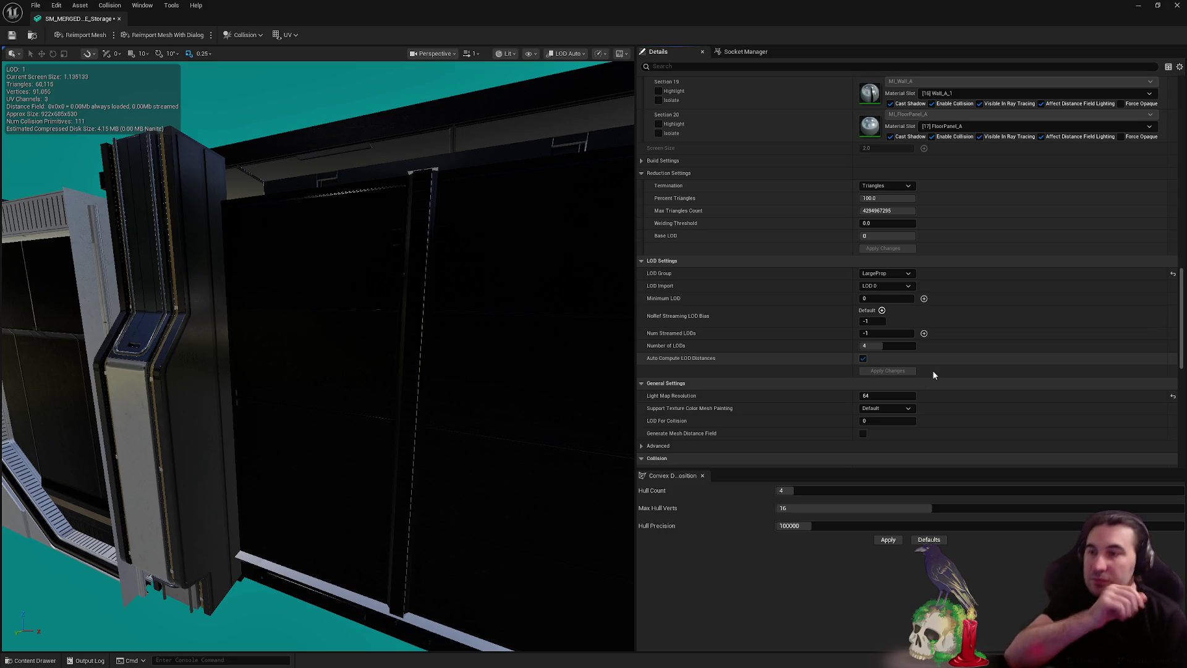
scroll(930, 362, down, 5)
scroll(931, 362, up, 1)
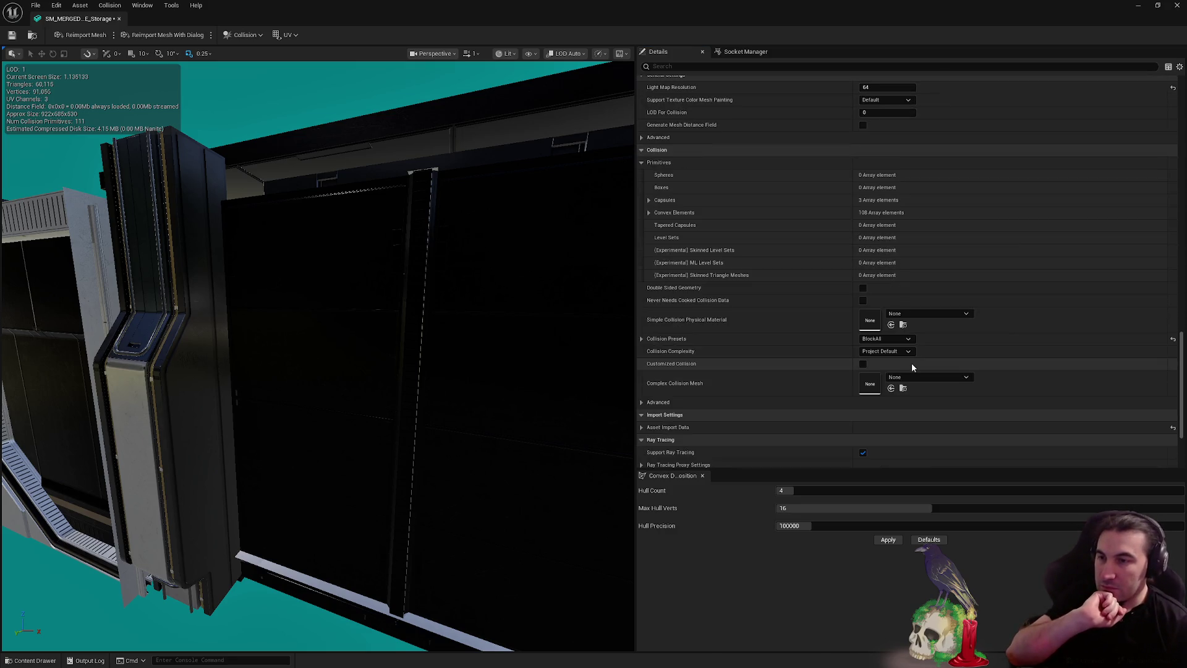
scroll(924, 339, up, 4)
scroll(922, 340, up, 20)
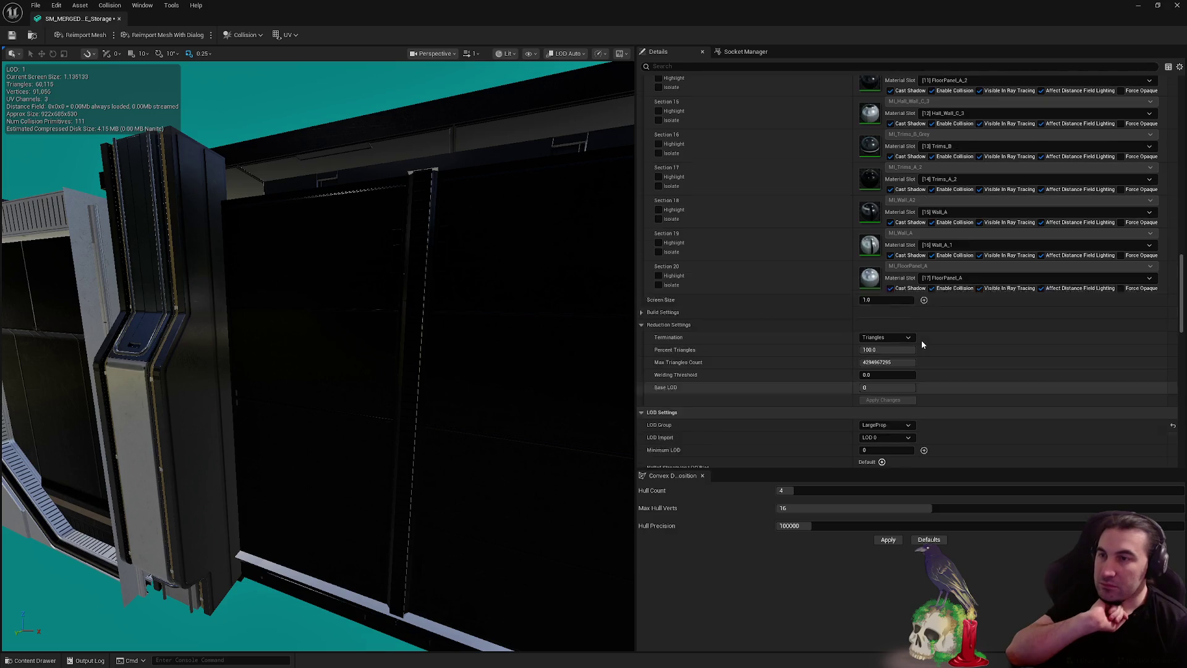
scroll(921, 346, up, 5)
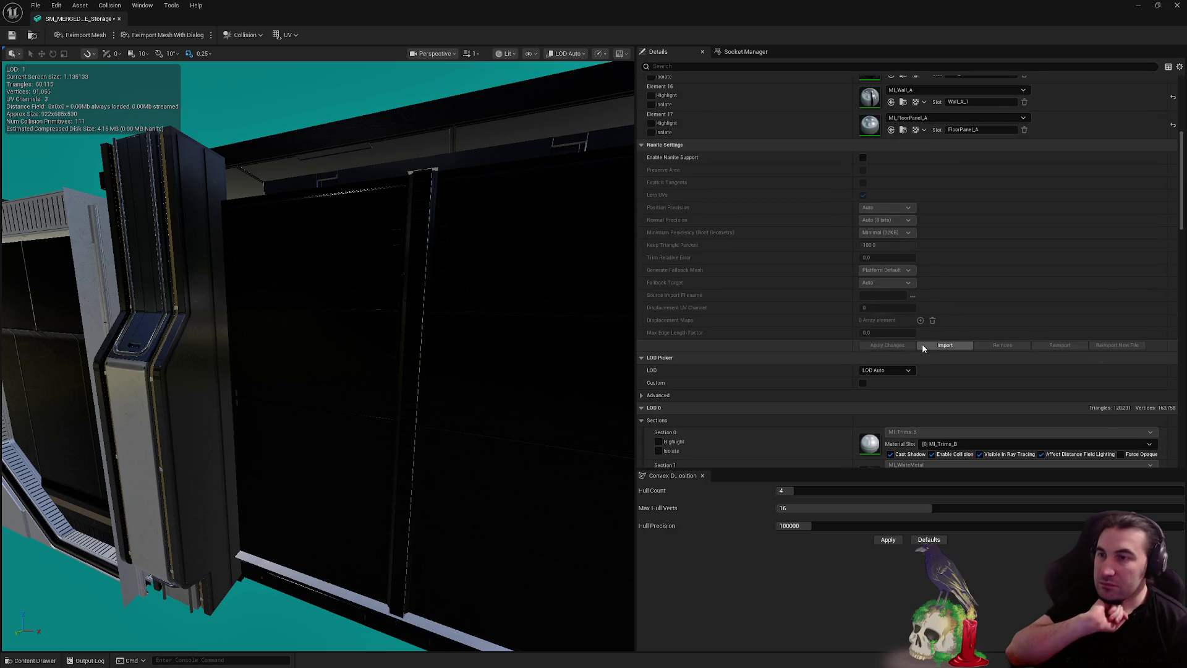
Preview the mesh at LOD 1 and orbit to a front view through the doorway
click(895, 371)
click(895, 404)
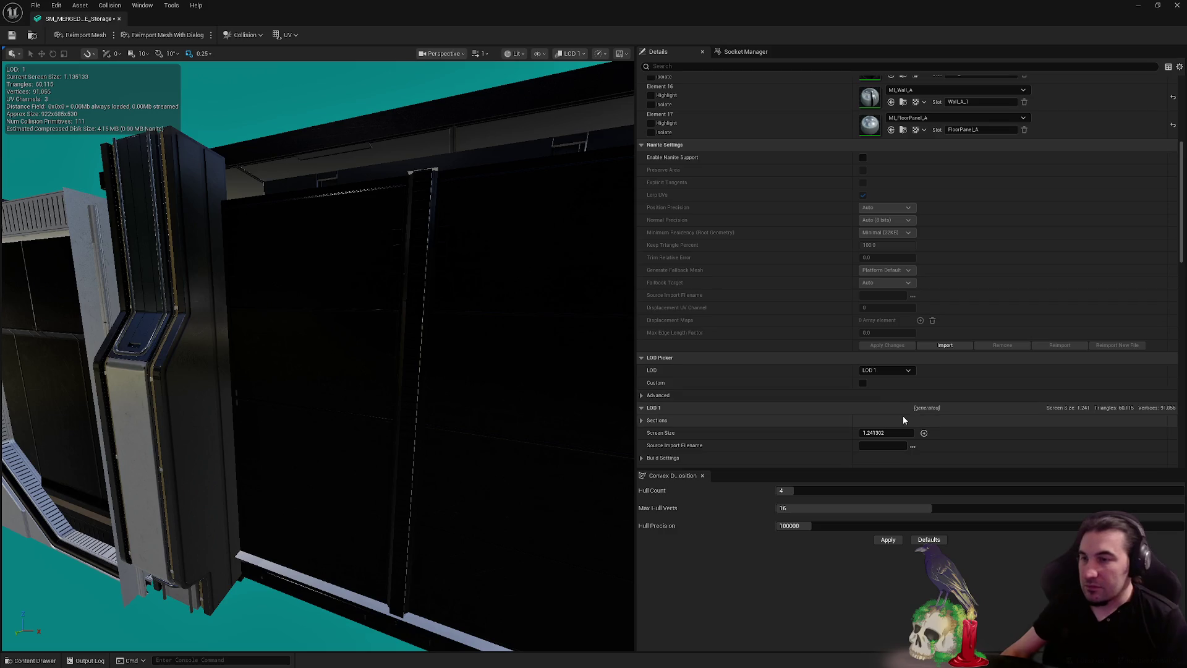
mouse_move(318, 358)
mouse_down()
mouse_move(278, 362)
mouse_move(318, 355)
mouse_move(290, 359)
mouse_up()
scroll(318, 359, up, 3)
scroll(318, 359, down, 10)
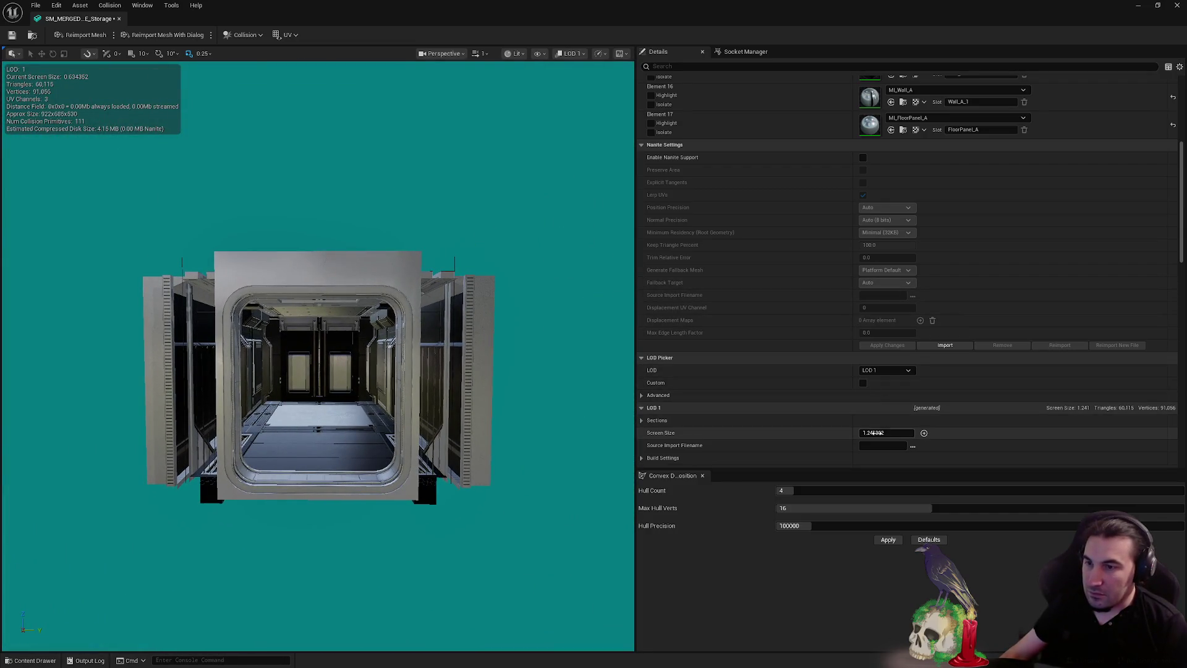
Set LOD 1's screen size to 0.6 and LOD 2's to 0.25
click(881, 432)
text(0.6)
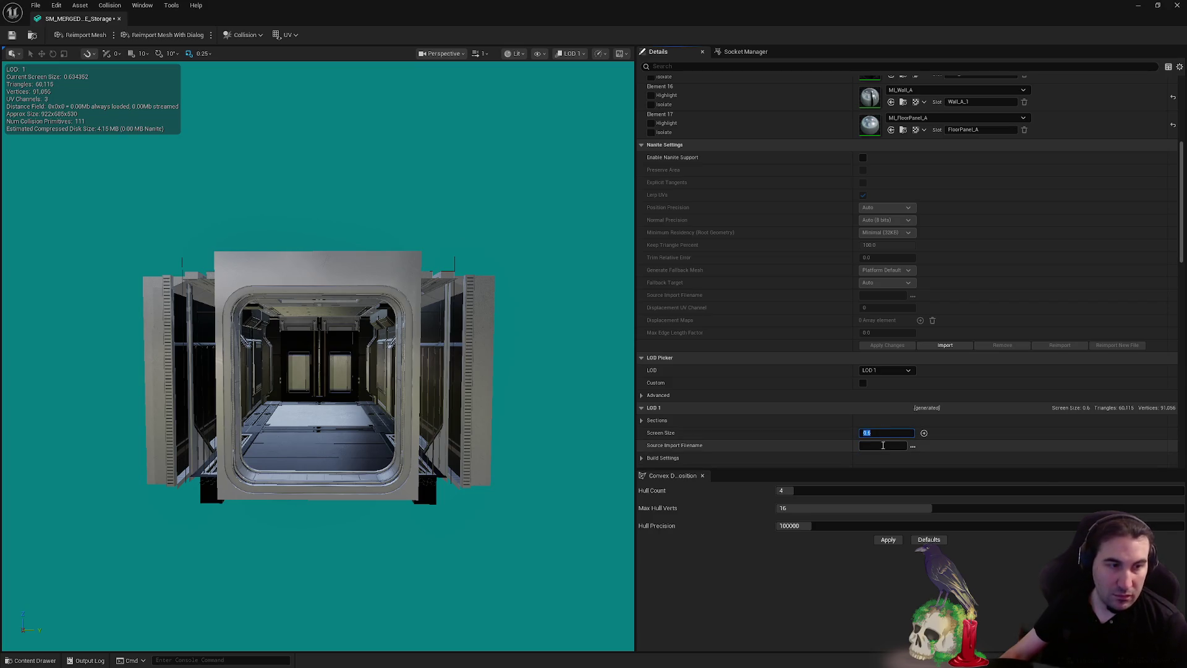
click(885, 370)
click(878, 413)
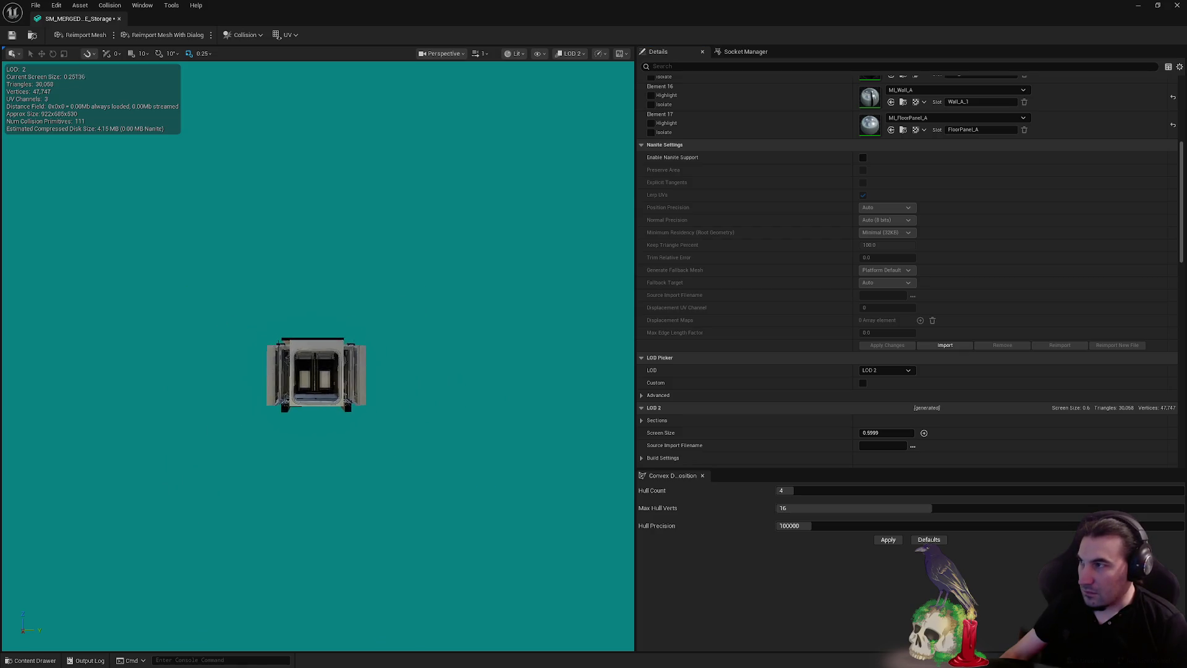
text(0)
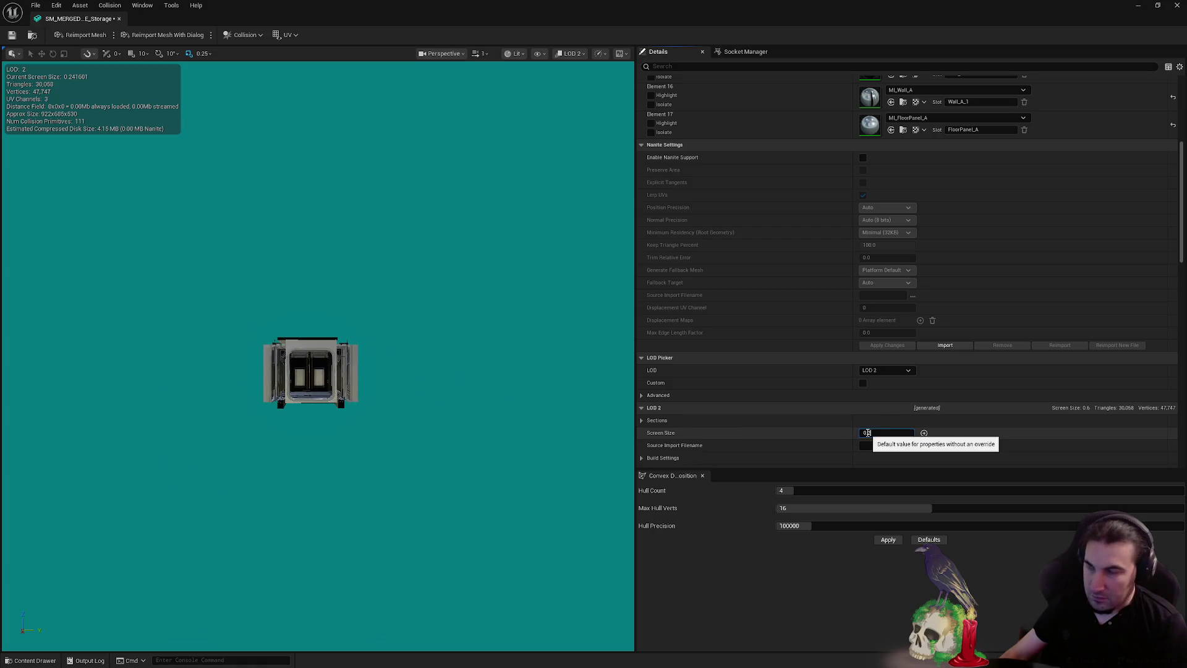
click(886, 370)
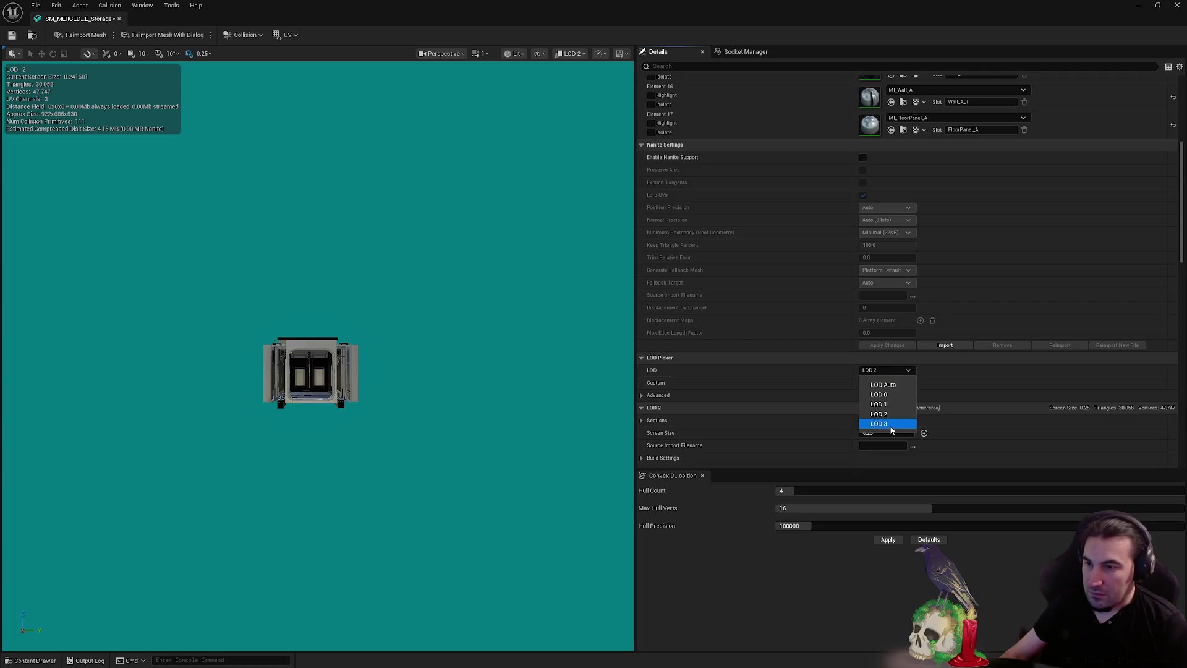
Switch to LOD 3, set its screen size to 0.1 and Percent Triangles to 1.0
click(890, 421)
scroll(515, 434, down, 5)
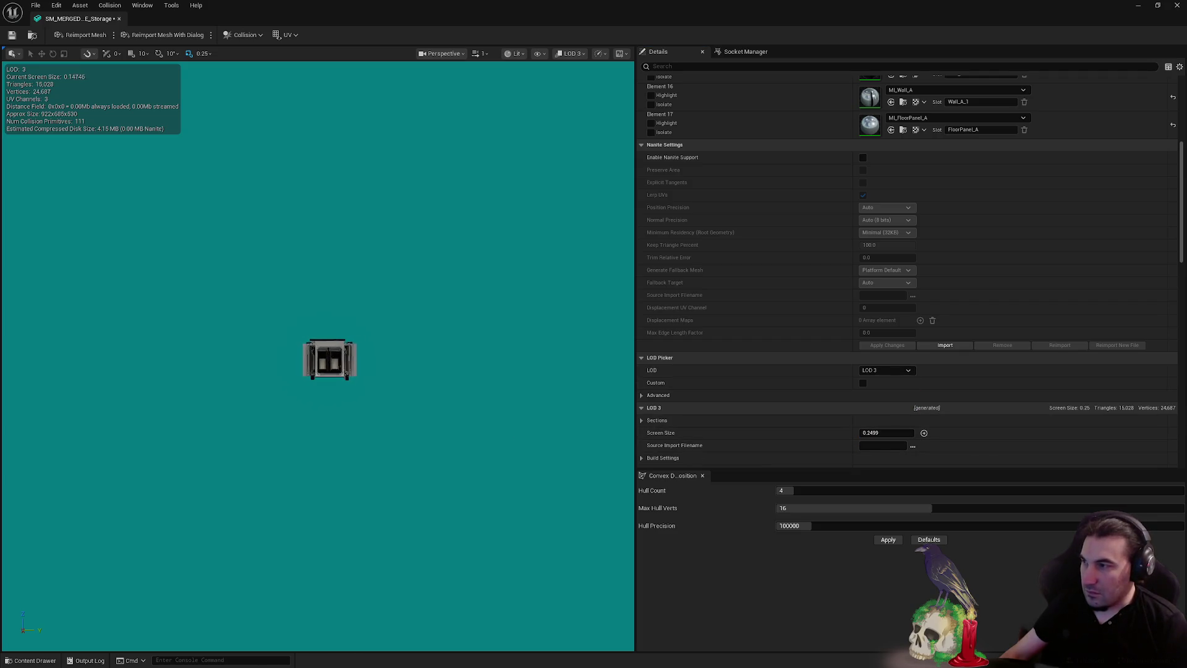
click(861, 433)
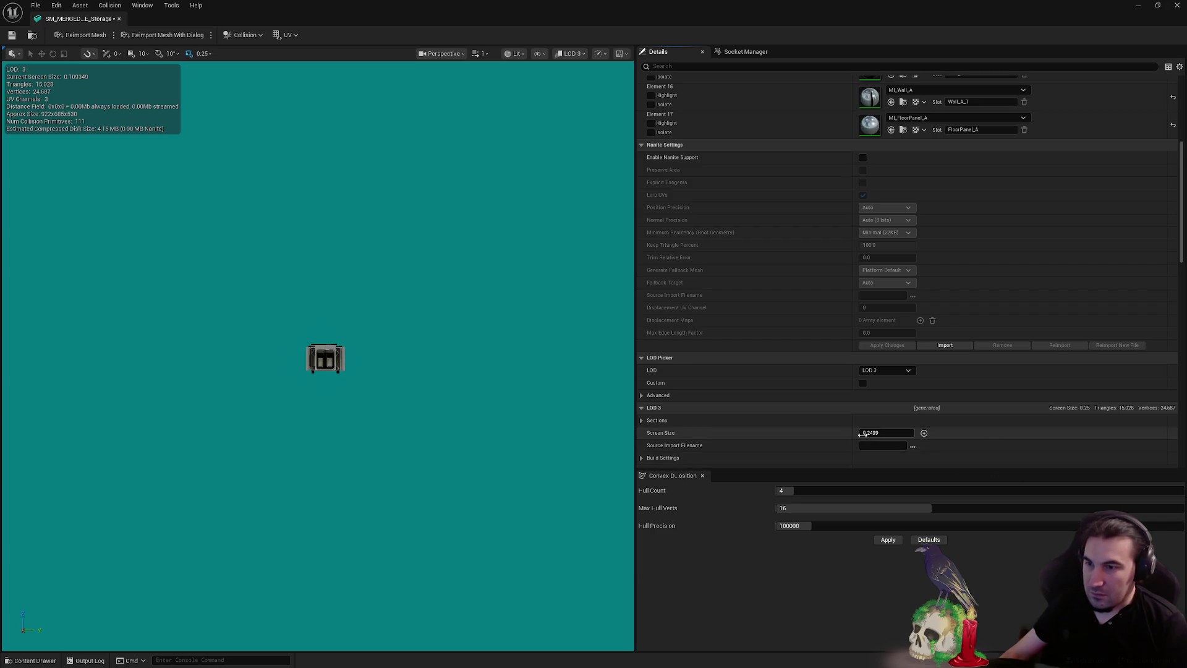
text(0.1)
scroll(818, 441, down, 3)
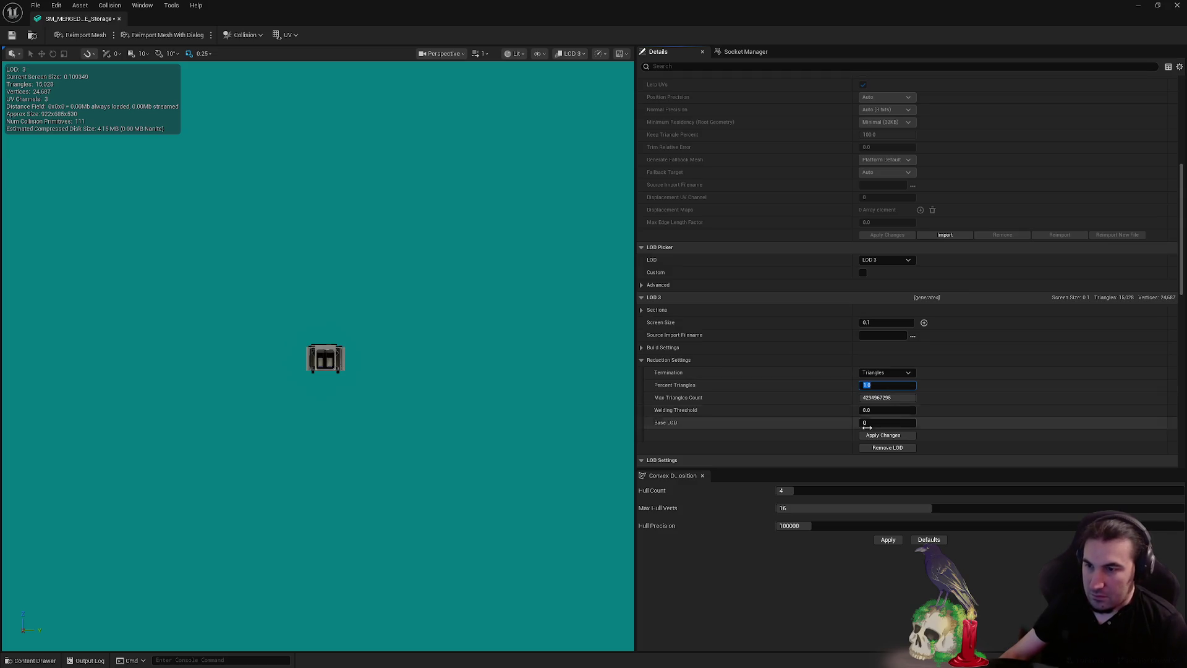
Apply LOD 3's reduction settings, rebuilding it from 15,028 down to 1,203 triangles
click(881, 437)
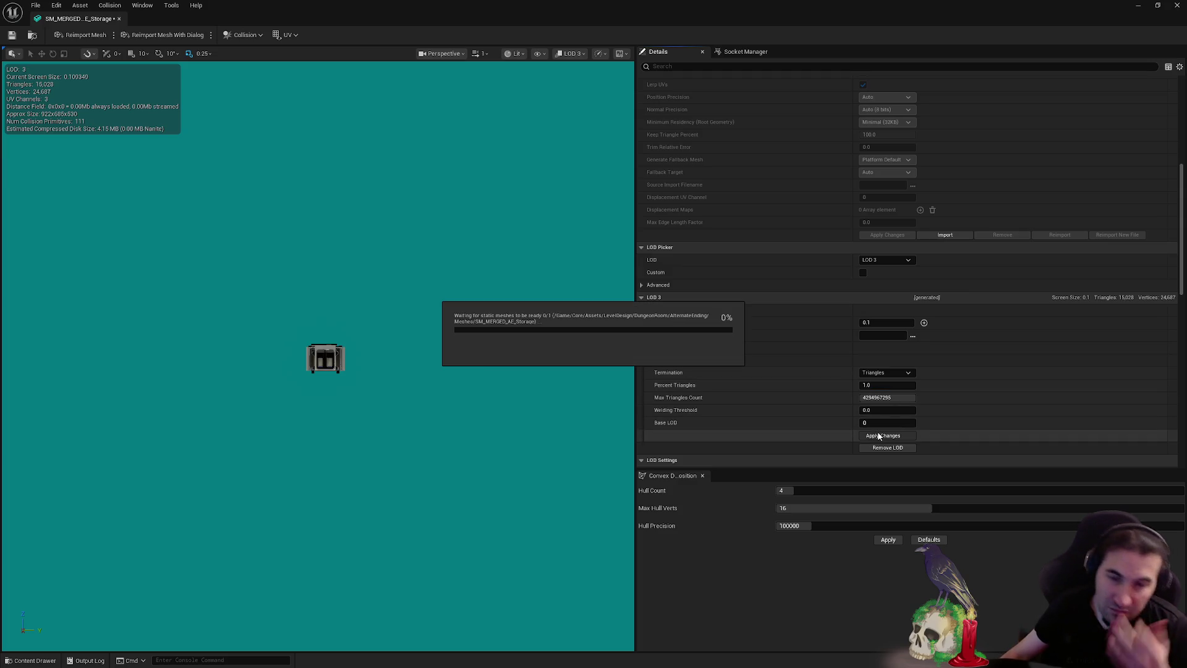
key(super)
key(super)
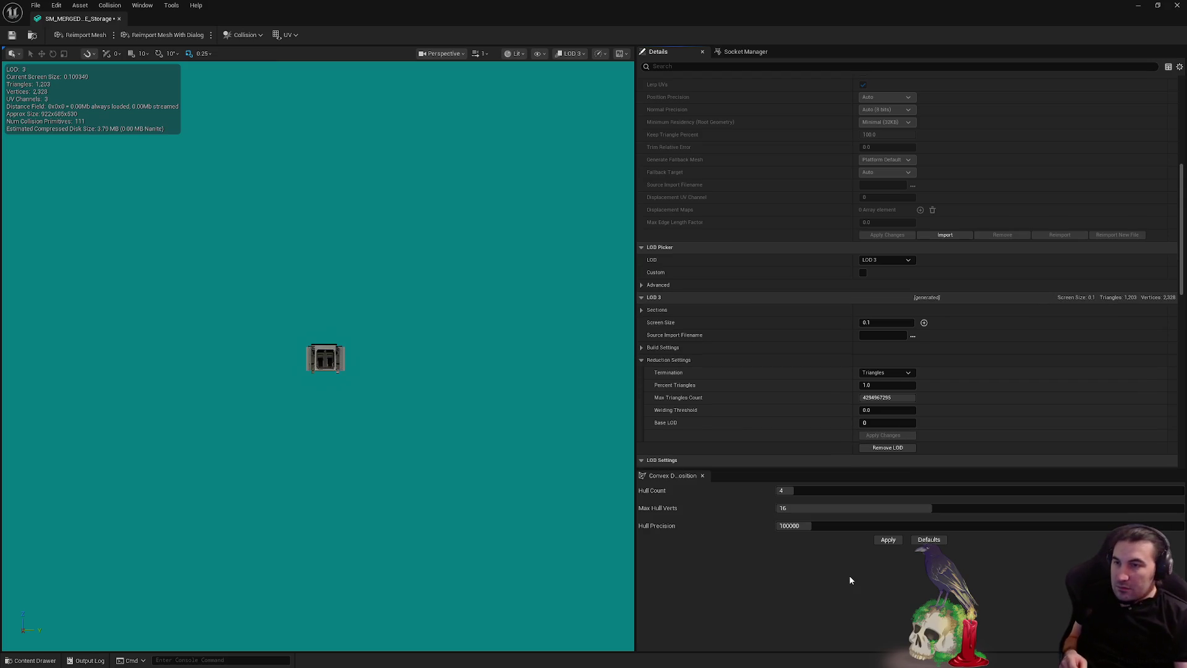
Save the SM_MERGED_AE_Storage mesh
click(12, 36)
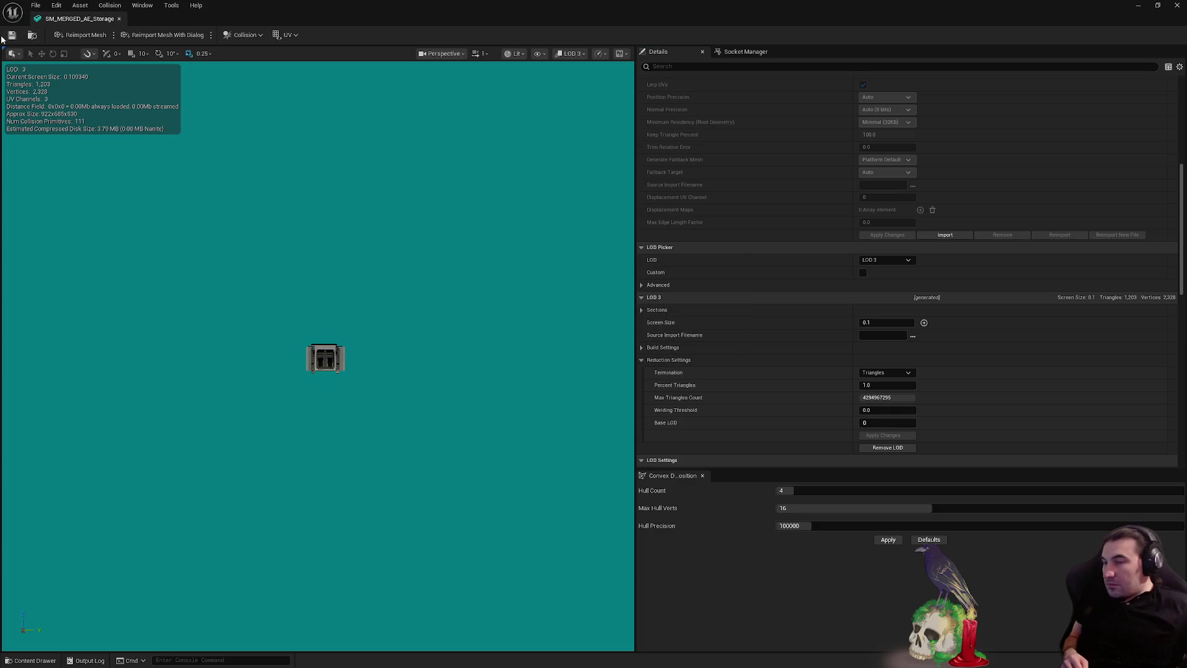
scroll(1025, 175, up, 10)
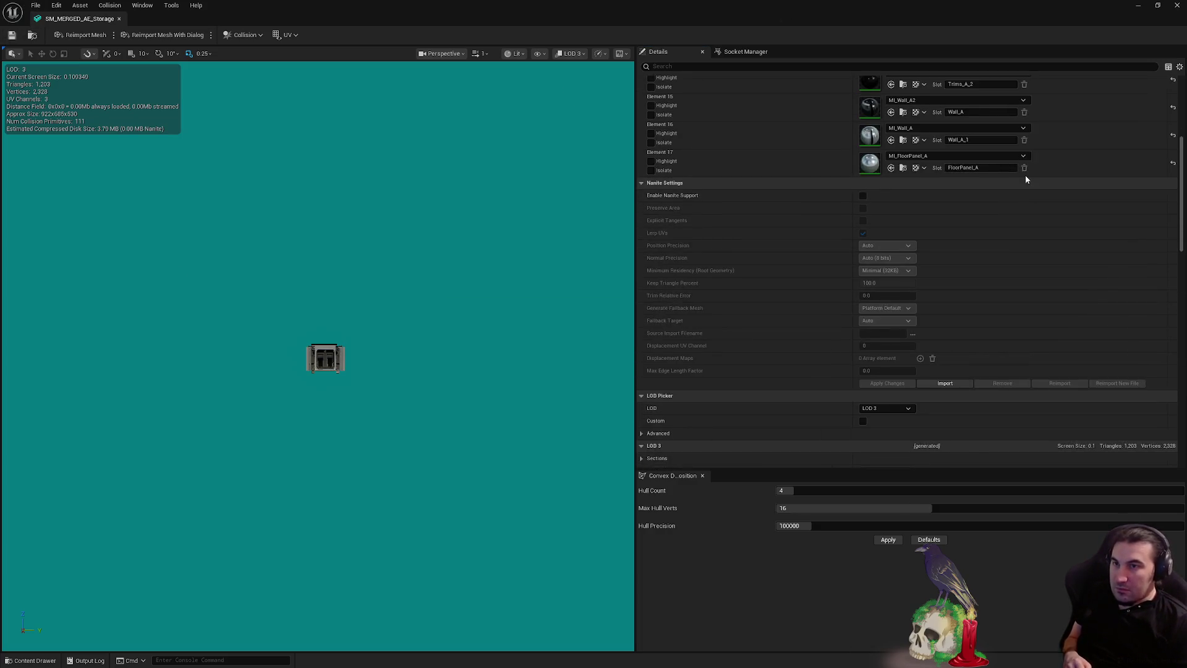
scroll(1027, 178, up, 10)
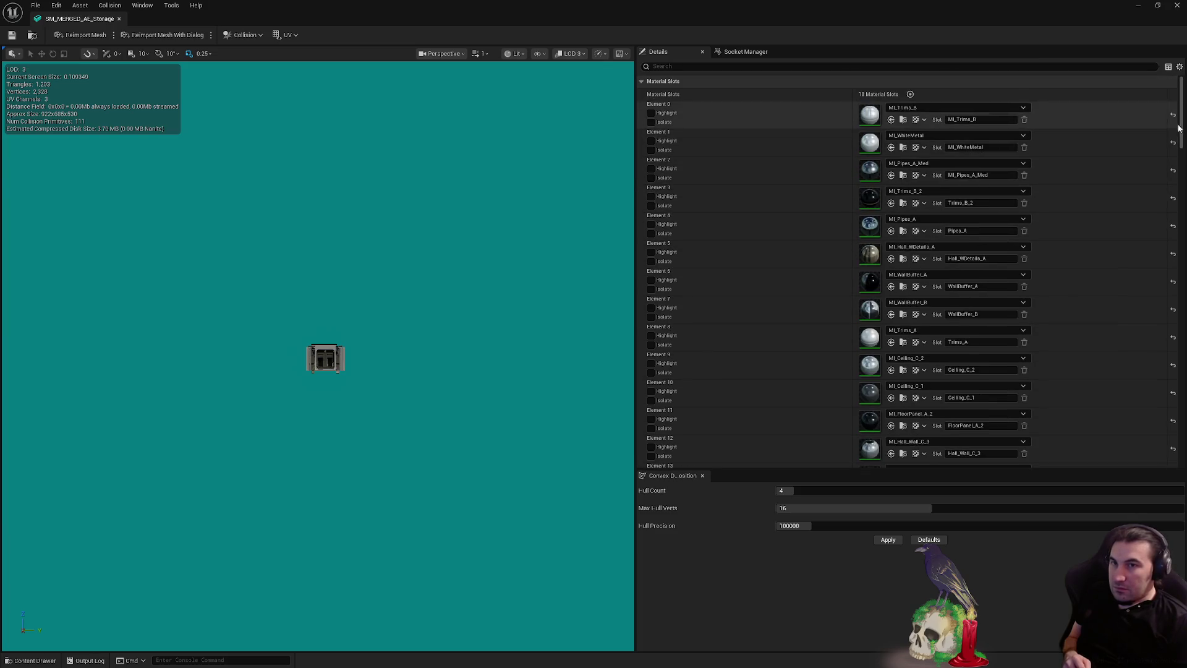
drag(1183, 119, 1156, 410)
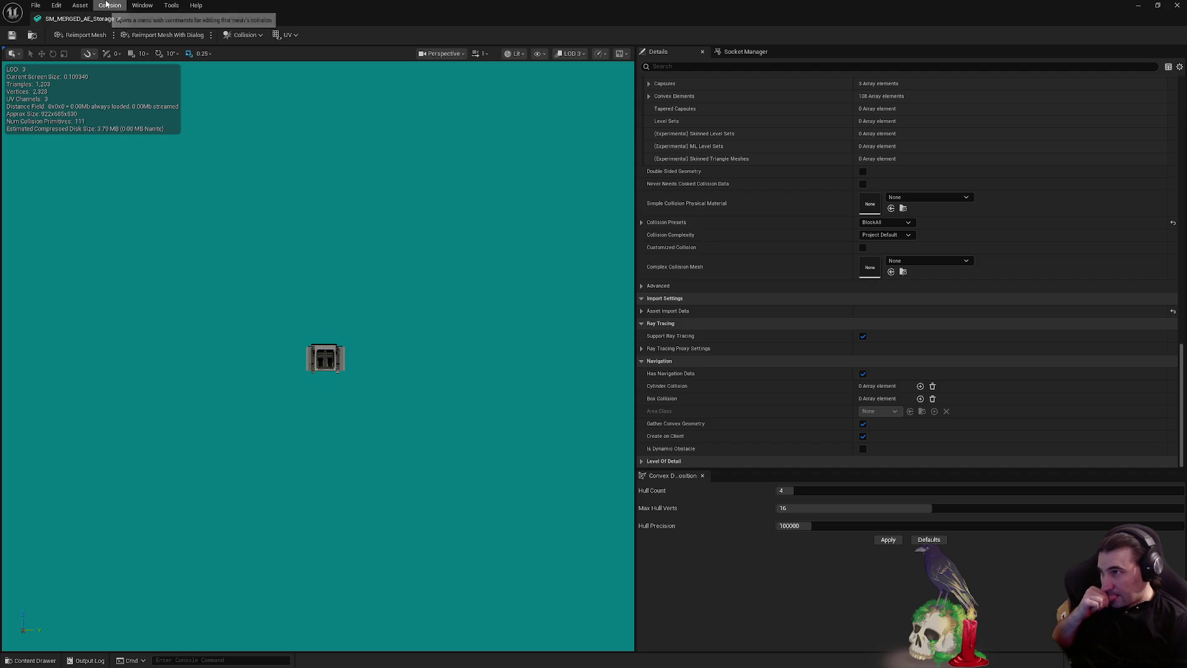
scroll(870, 280, up, 8)
scroll(874, 223, up, 3)
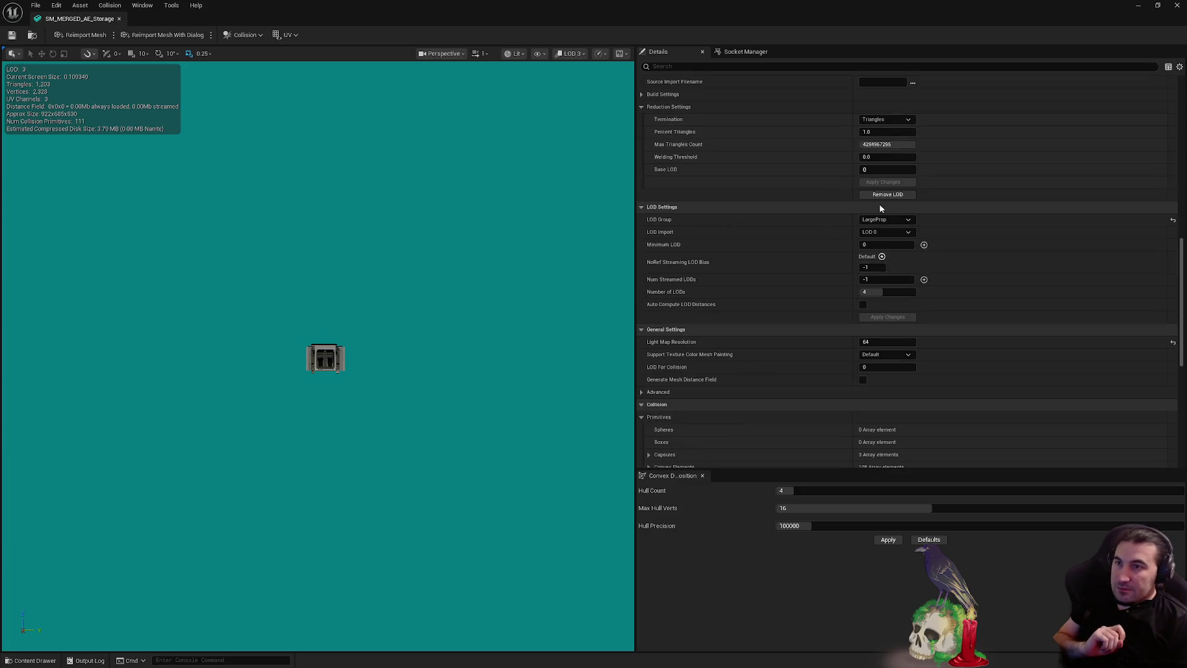
Choose the Deco LOD group but decline overwriting, keeping LargeProp
click(888, 219)
click(914, 214)
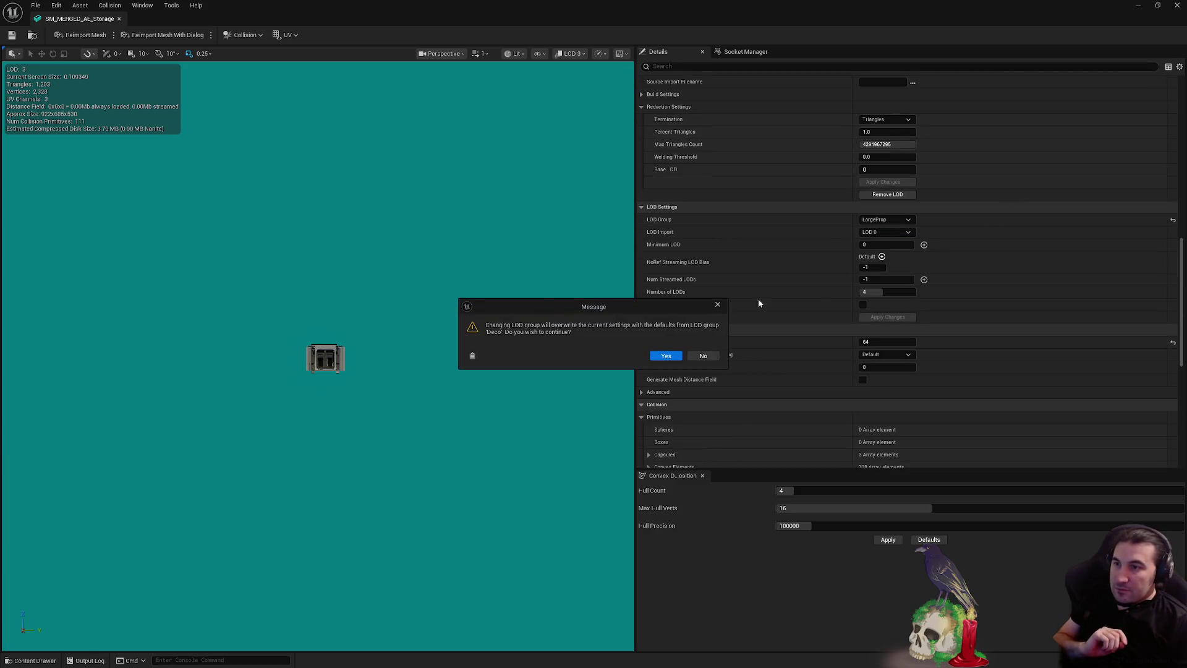
click(713, 354)
Return the LOD preview to LOD Auto and close the storage mesh editor
scroll(897, 223, up, 7)
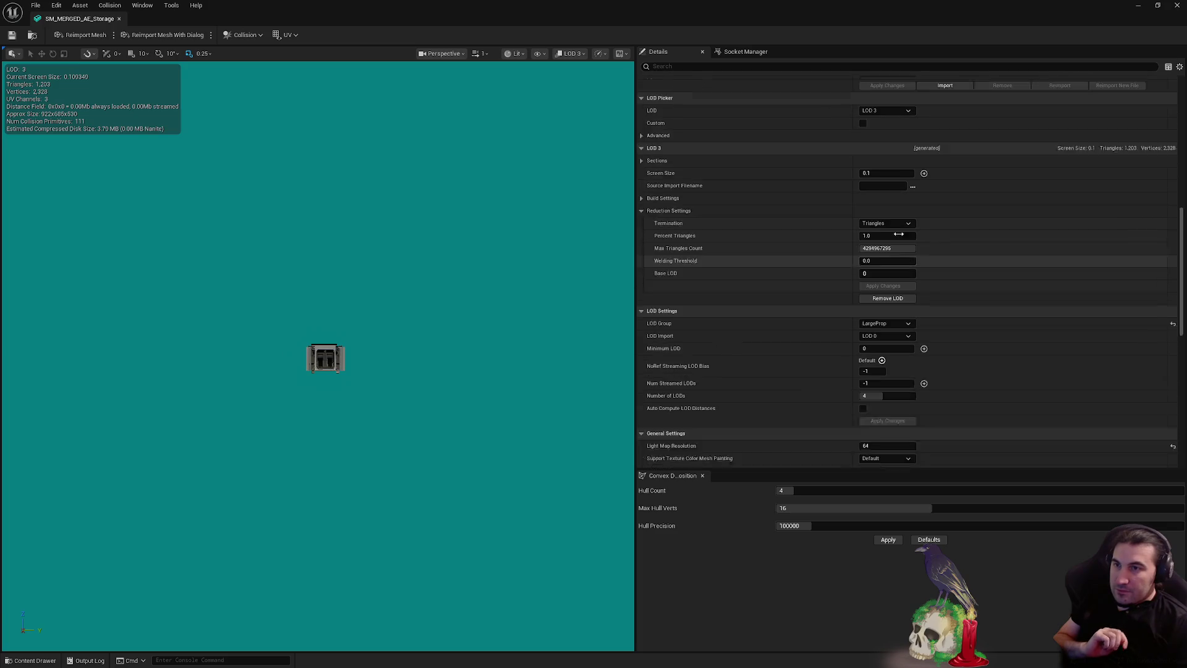
click(892, 228)
click(881, 240)
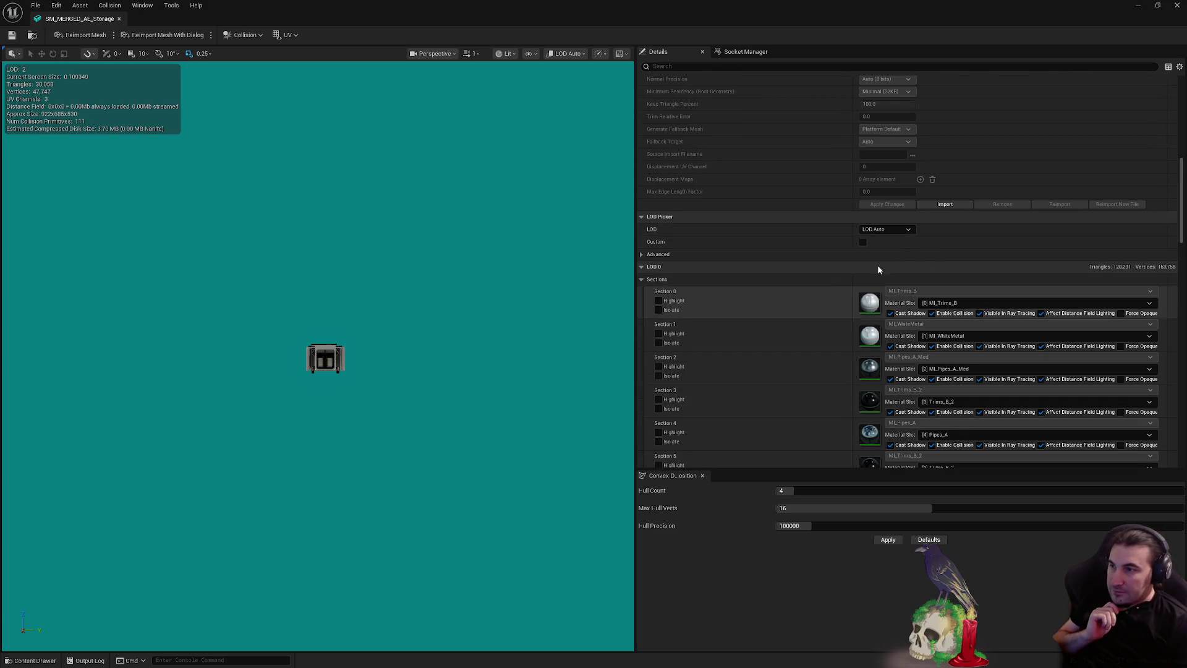
scroll(991, 240, down, 5)
scroll(992, 240, down, 15)
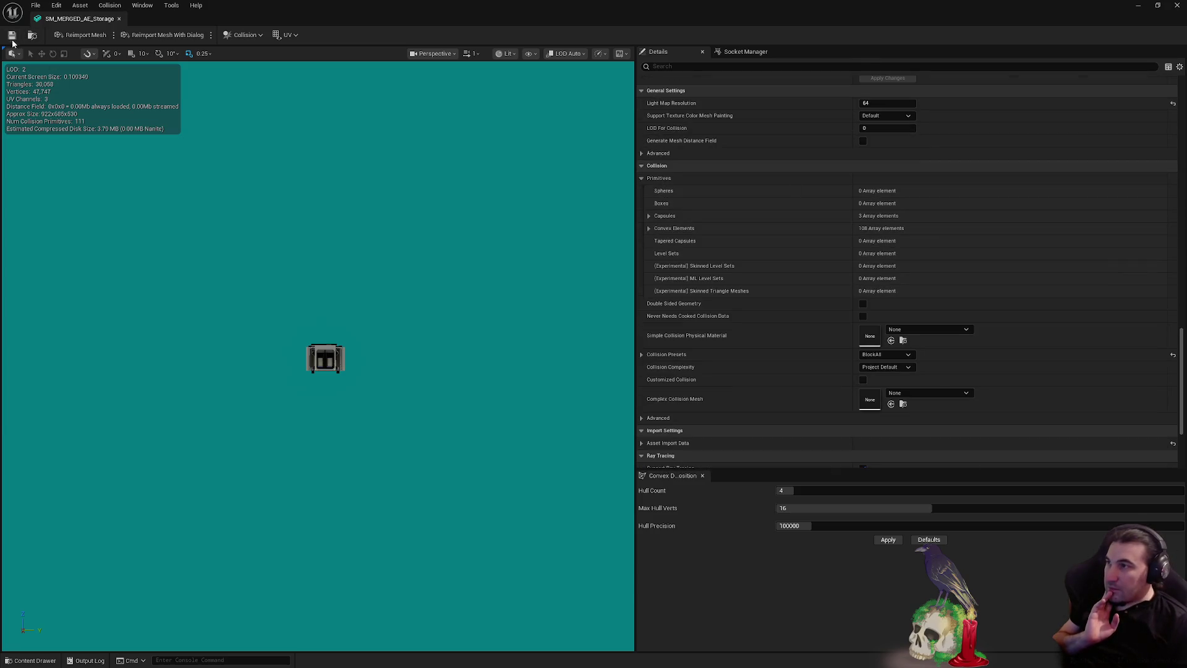
click(1176, 5)
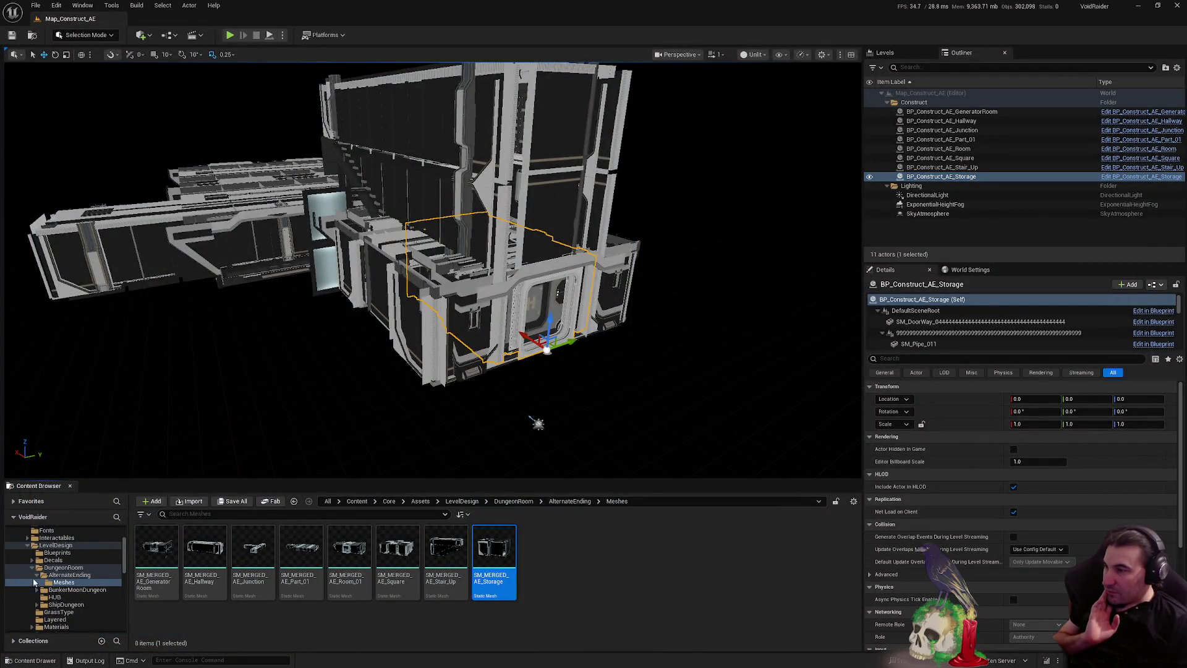
Load Lvl_AlternateEnding from the Content > Core > Maps folder
key(shift+Left)
key(shift+Left)
key(shift+Left)
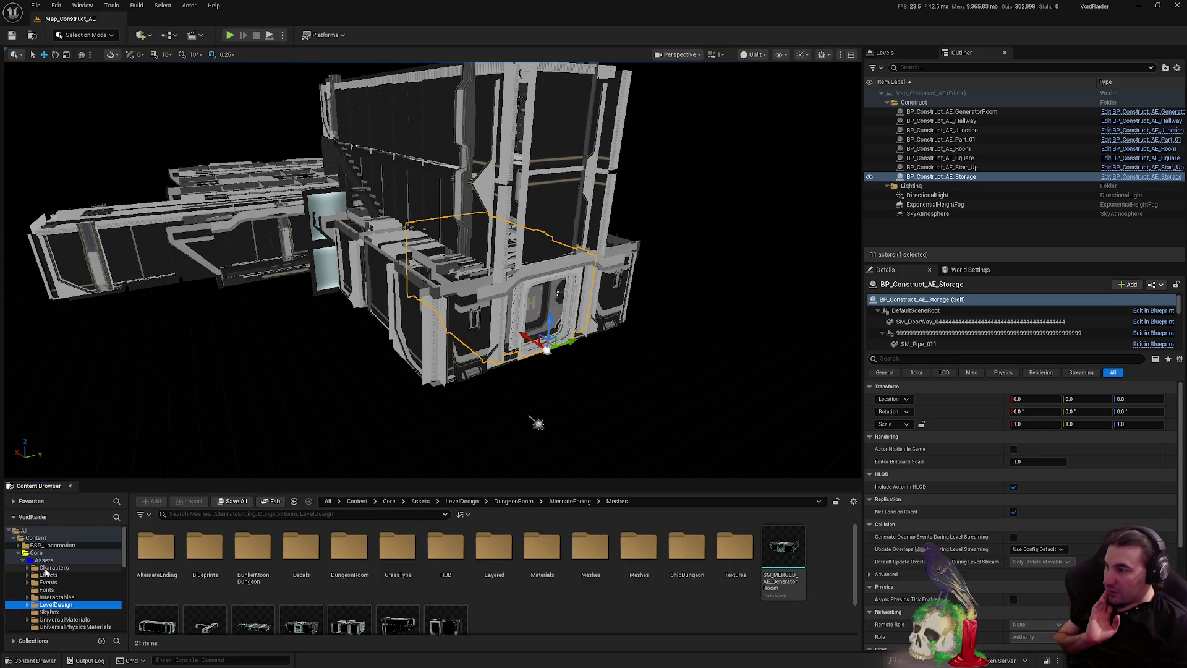
scroll(45, 572, down, 5)
click(39, 574)
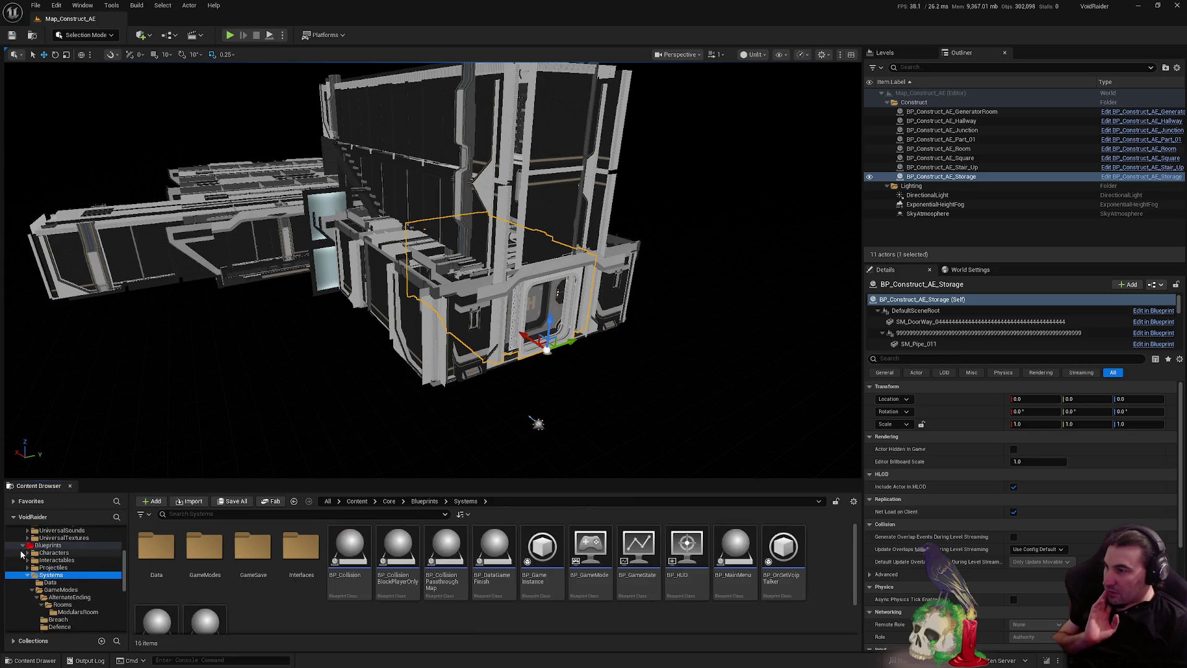
click(21, 555)
scroll(61, 575, up, 3)
click(117, 575)
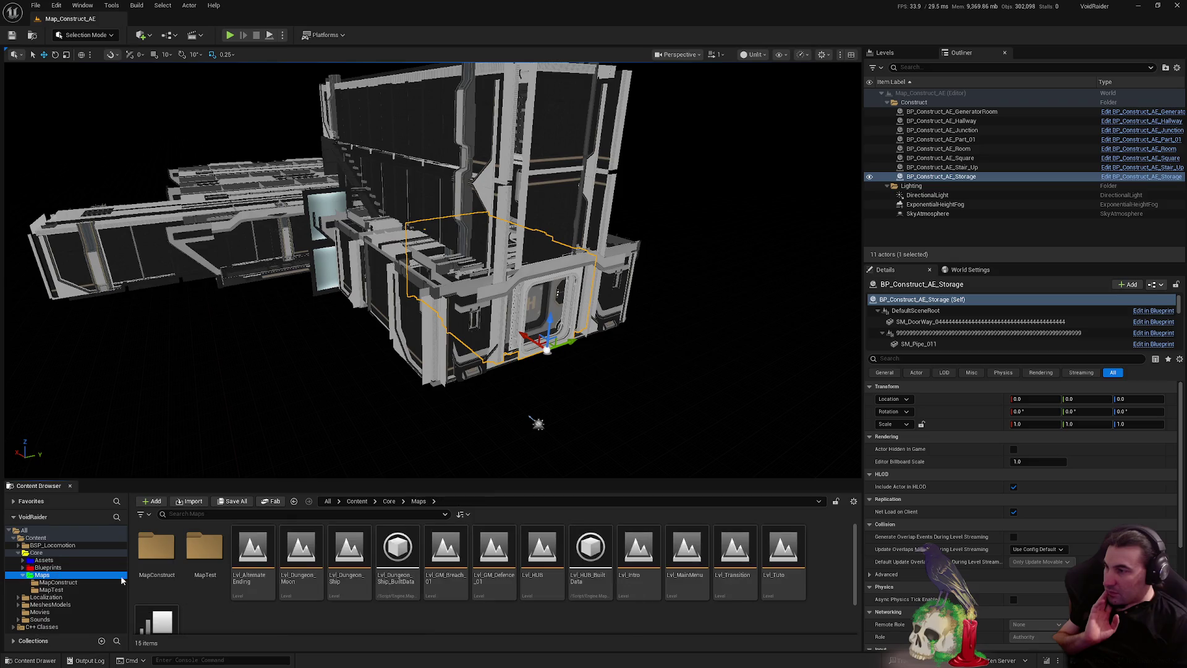
double_click(260, 568)
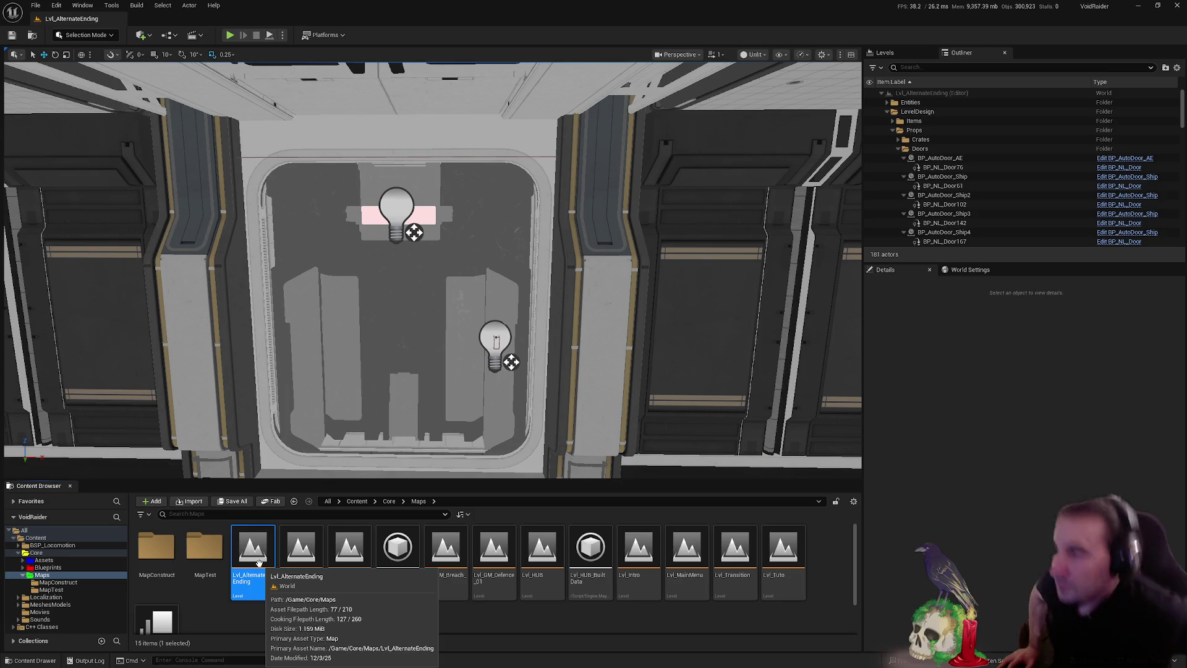
Frame the SM_MERGED_AE_Part_01 mesh and select the BP_AutoDoor_Ship5 door
drag(384, 328, 509, 347)
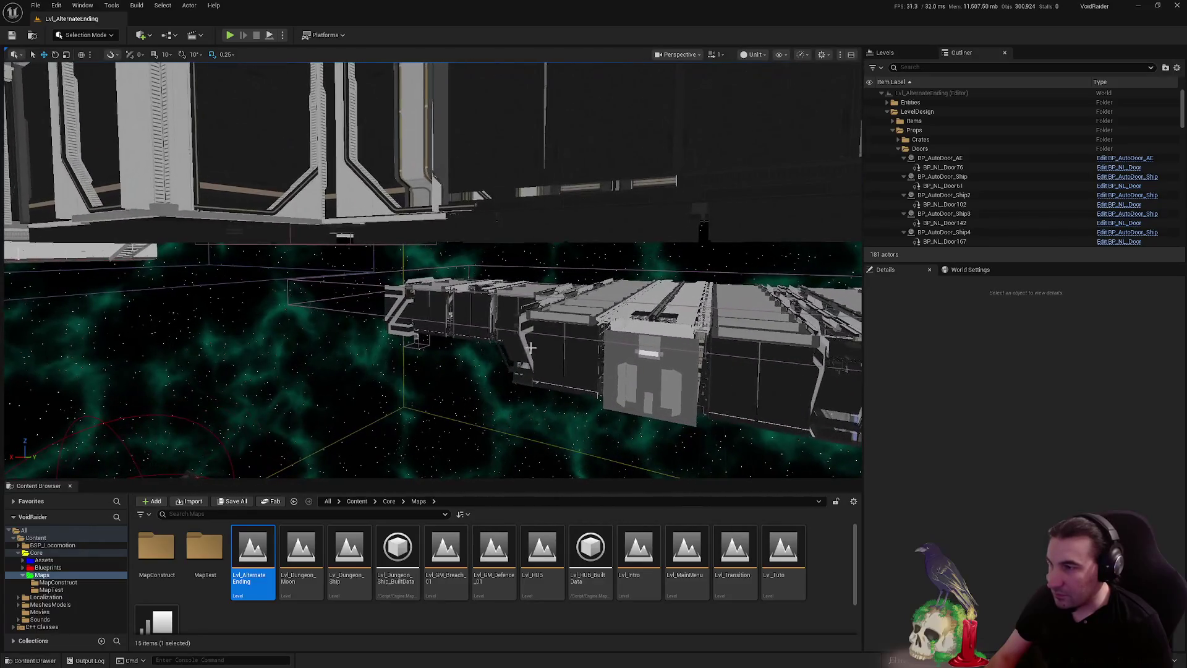
click(499, 365)
key(f)
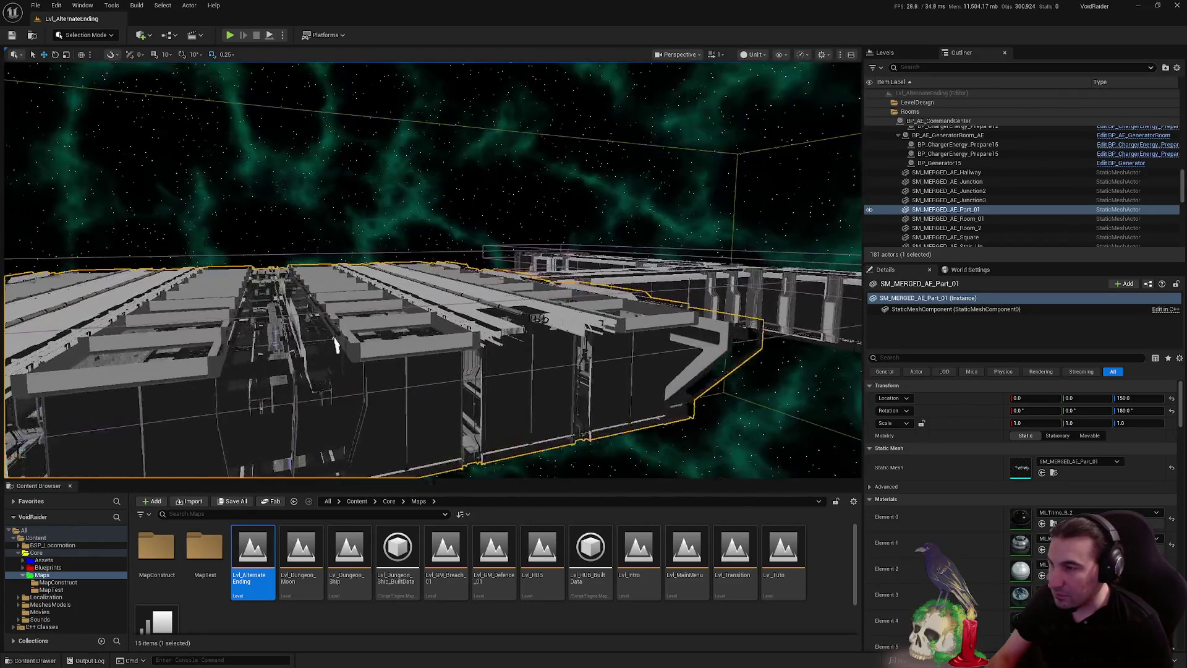
drag(433, 269, 432, 269)
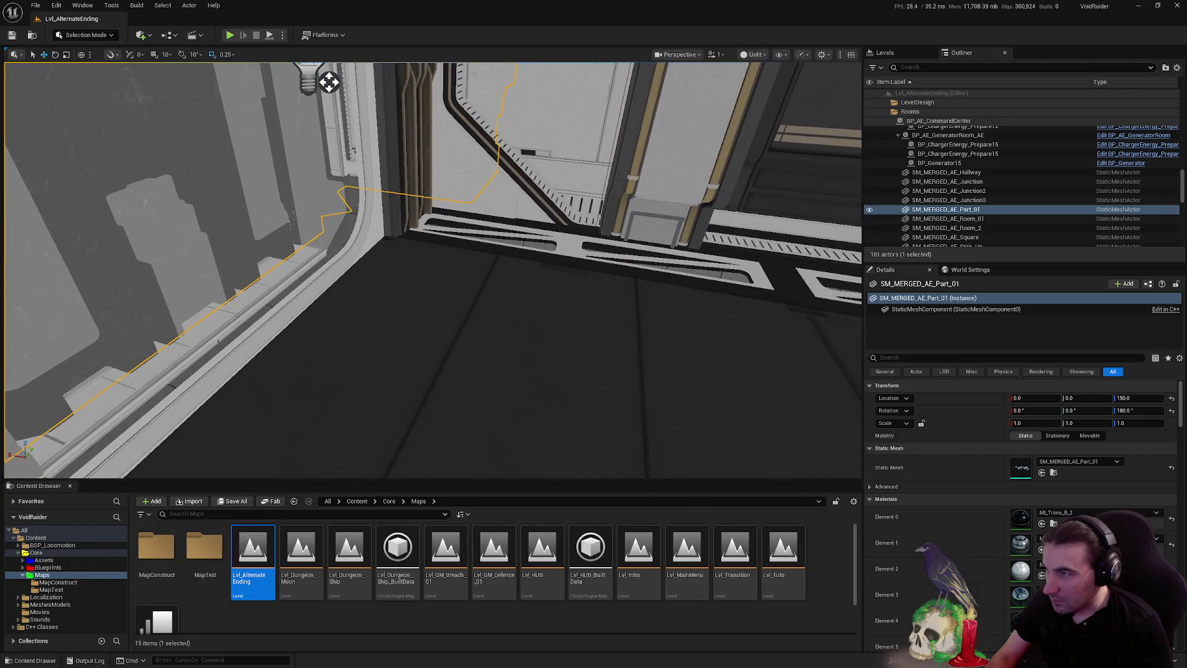
click(544, 205)
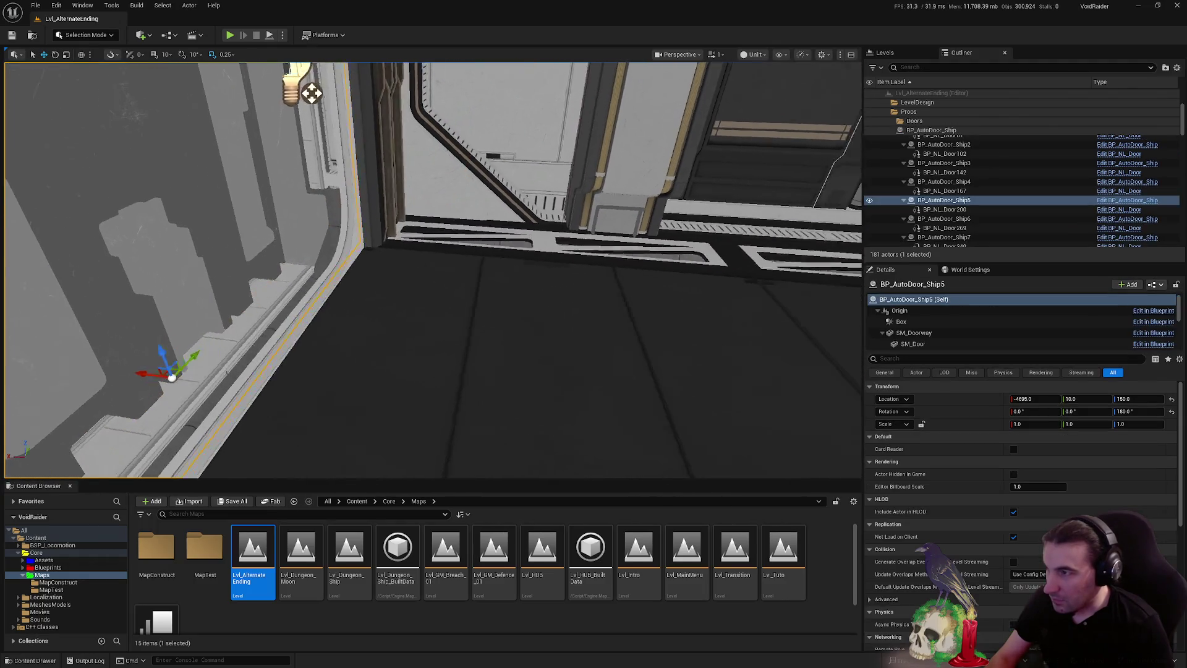
drag(544, 204, 544, 204)
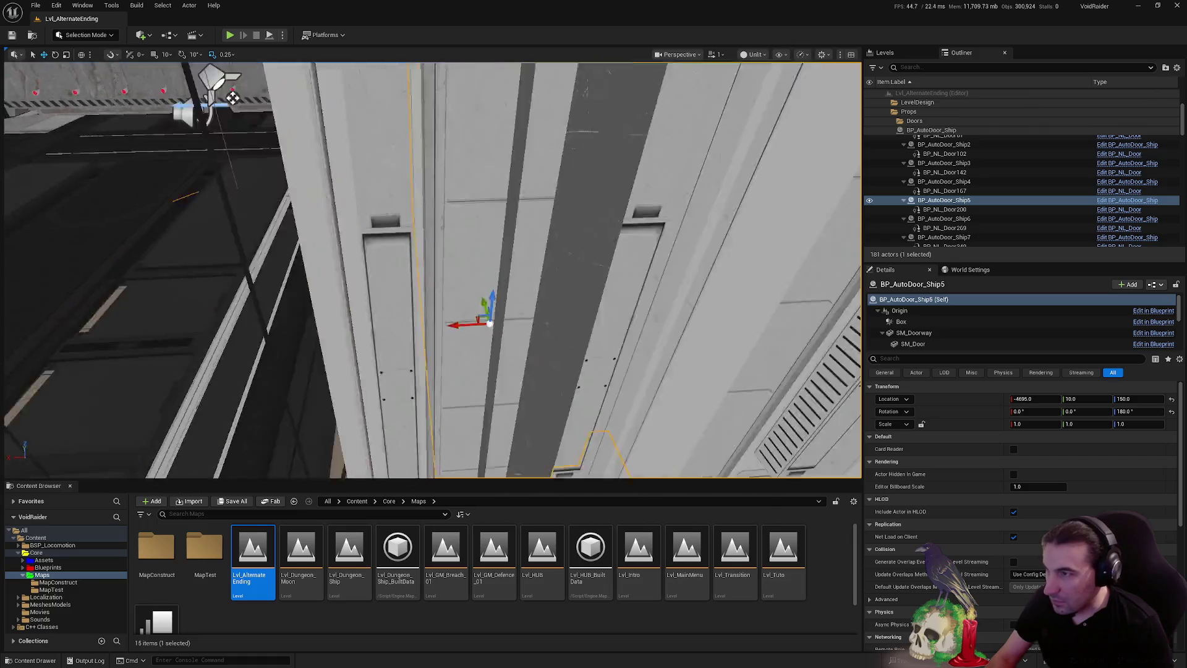
Set BP_AutoDoor_Ship5's Location X to -4690
drag(433, 269, 433, 269)
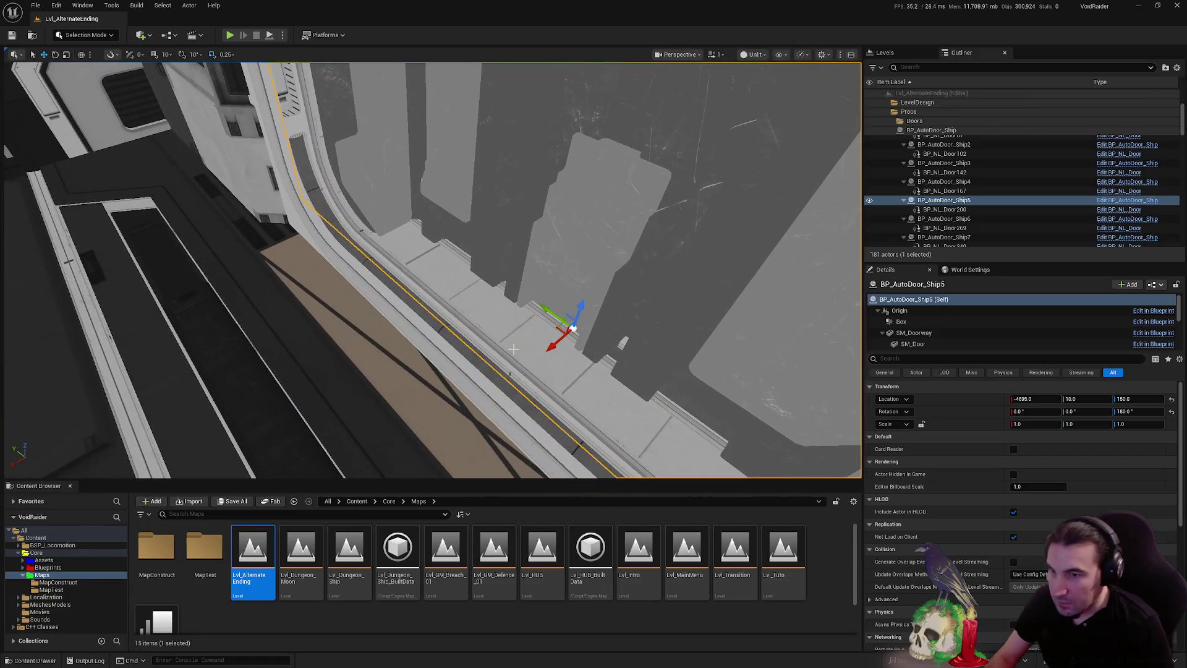
click(1024, 399)
text(-469)
key(Return)
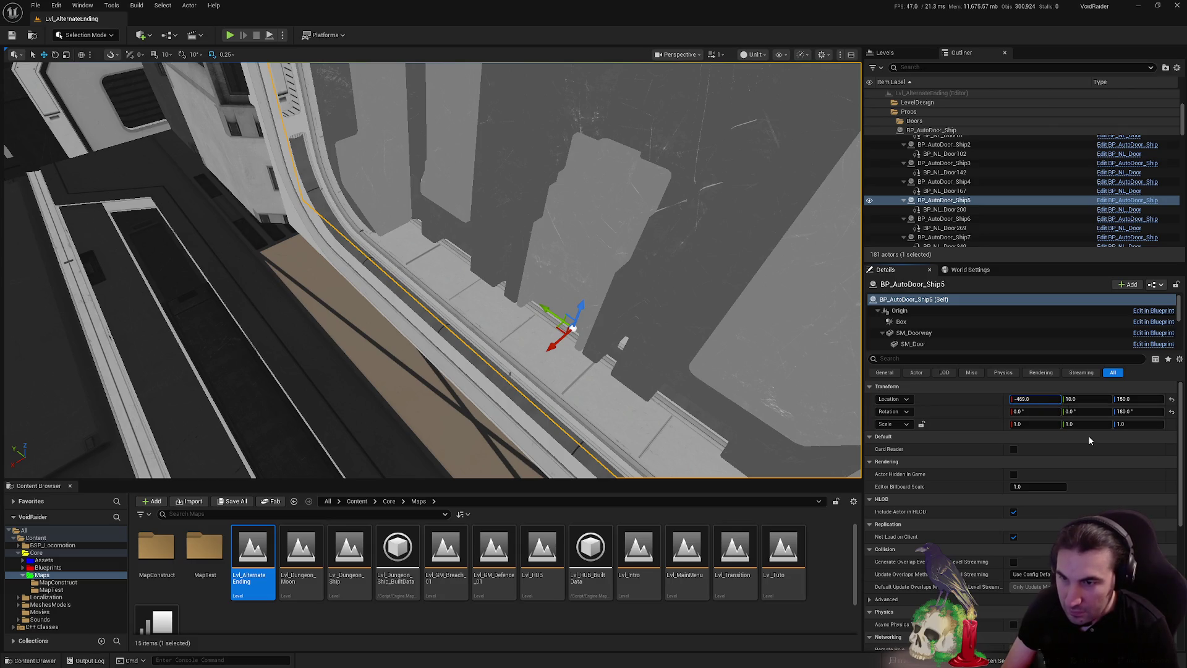
text(0)
key(Return)
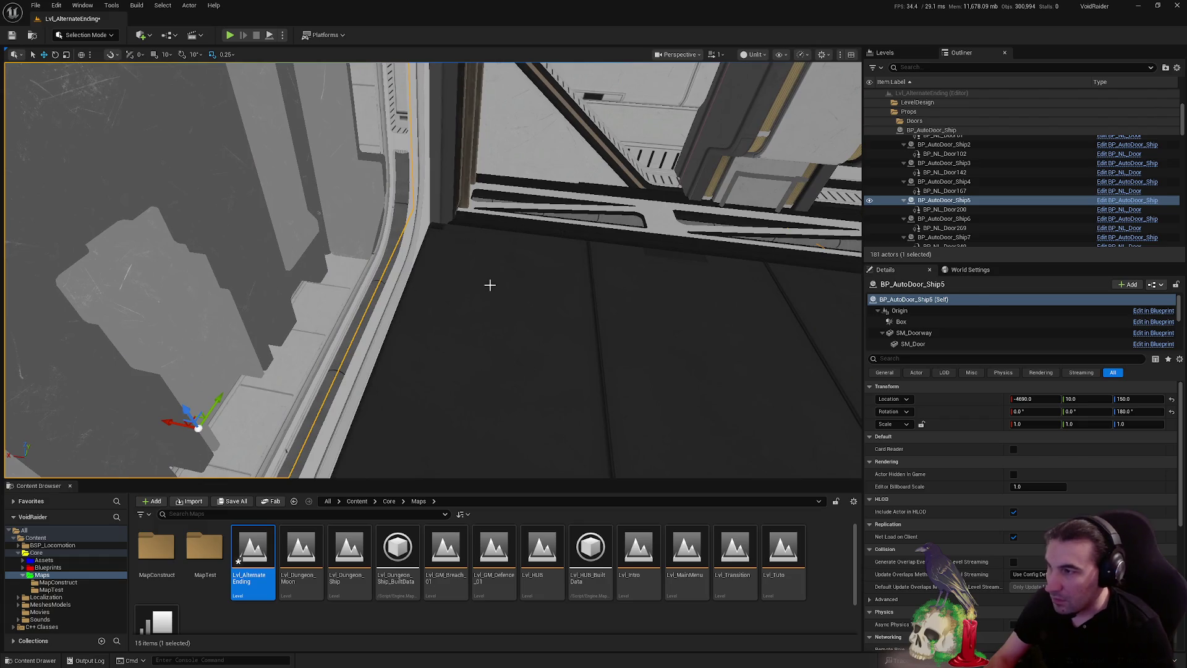
Set BP_AutoDoor_Ship4's Location Y to 2240, then select the merged Storage mesh
click(490, 280)
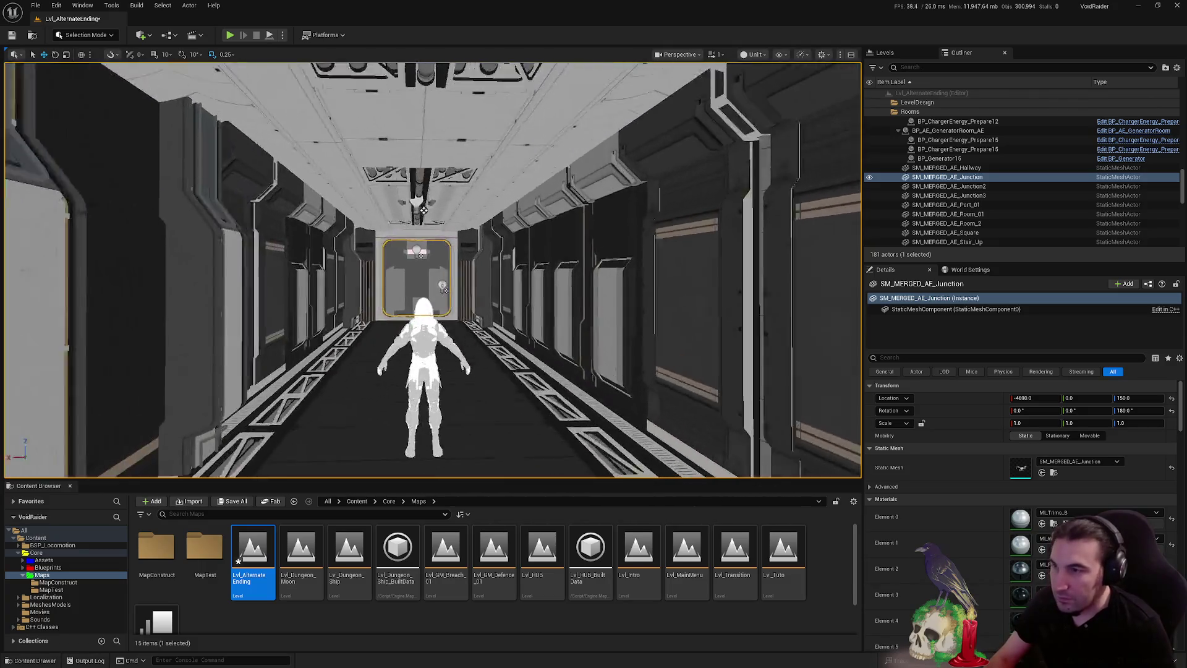
click(442, 297)
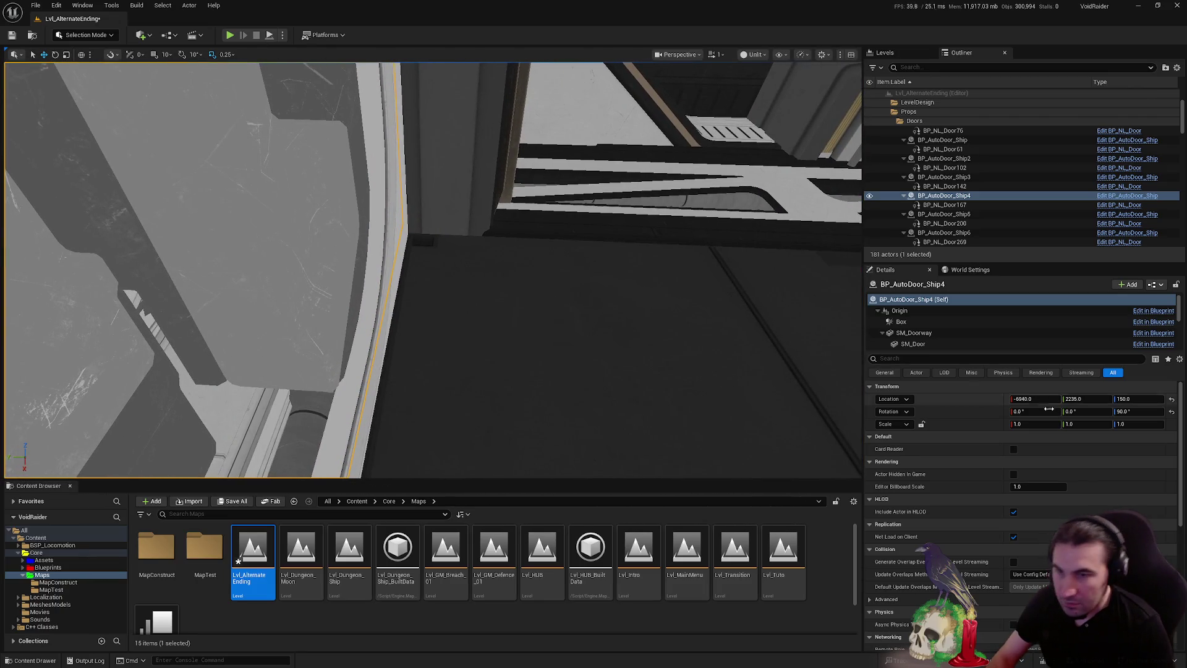
click(1079, 399)
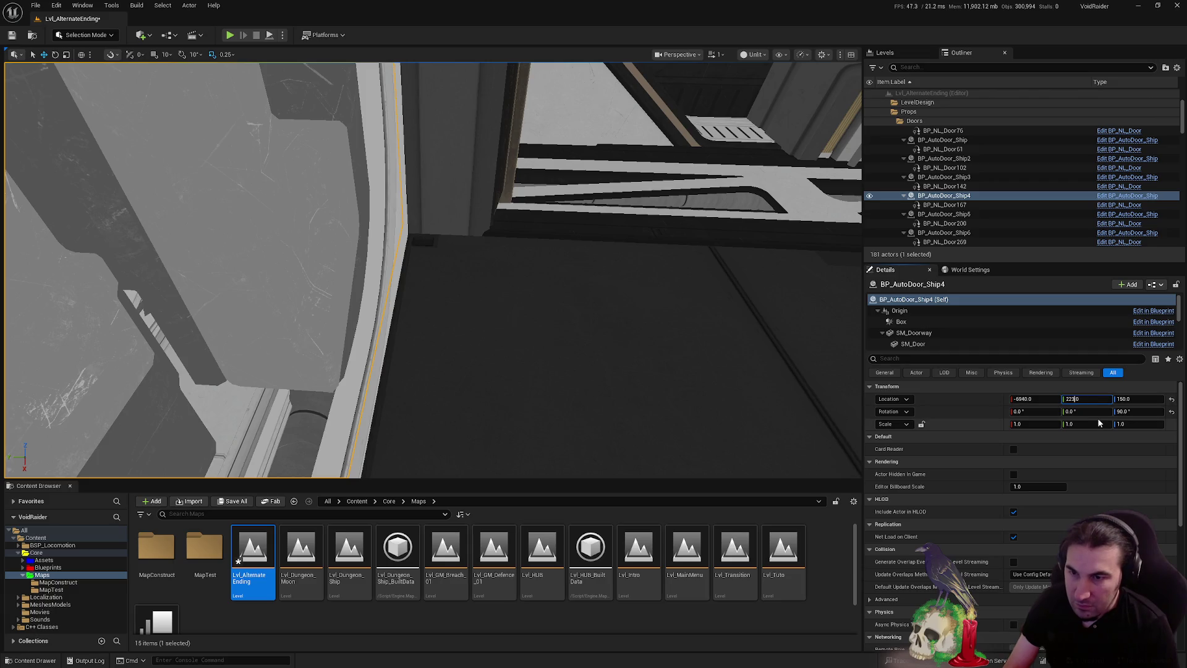
key(Return)
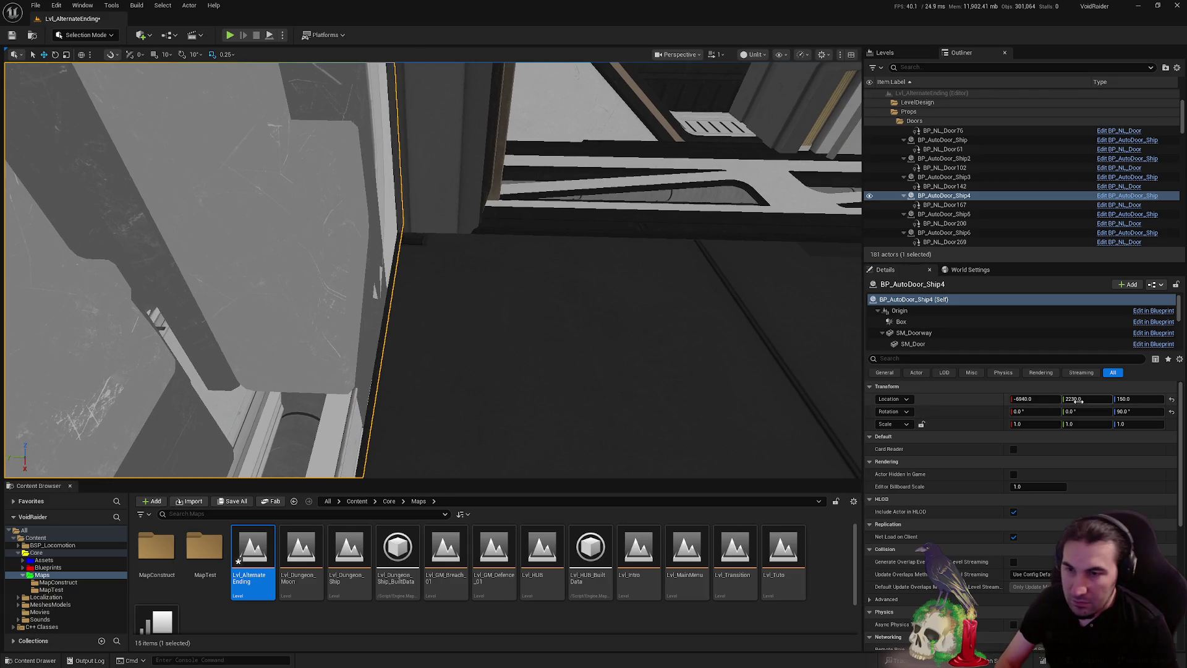
click(1078, 401)
key(BackSpace)
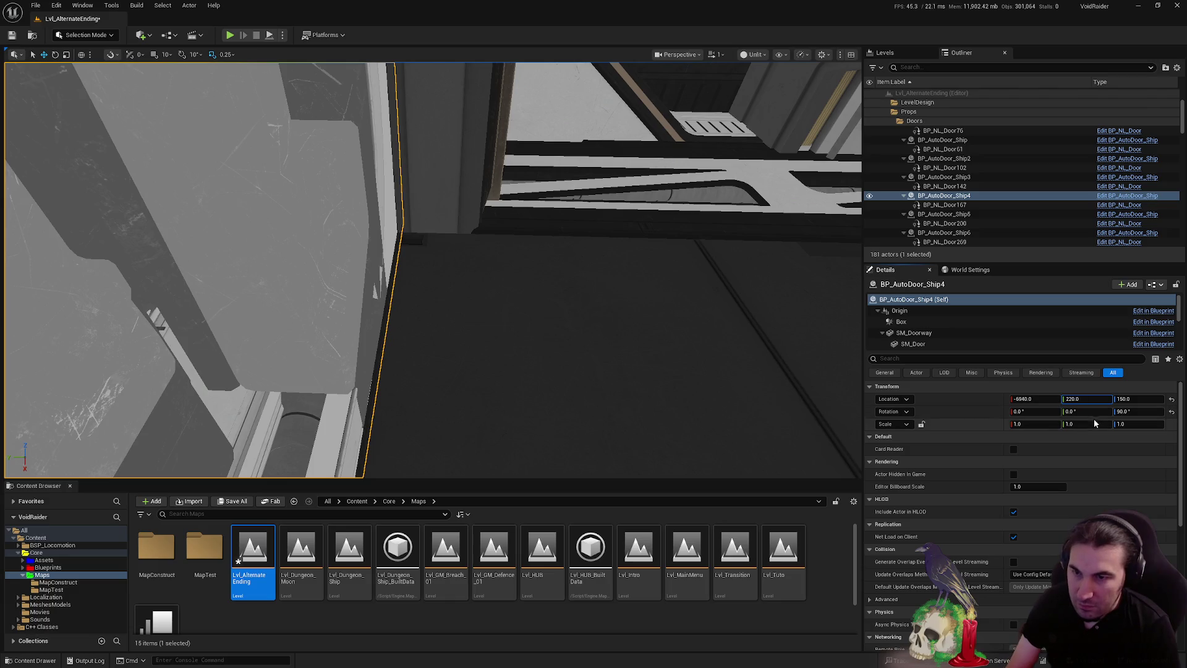
text(4)
key(Return)
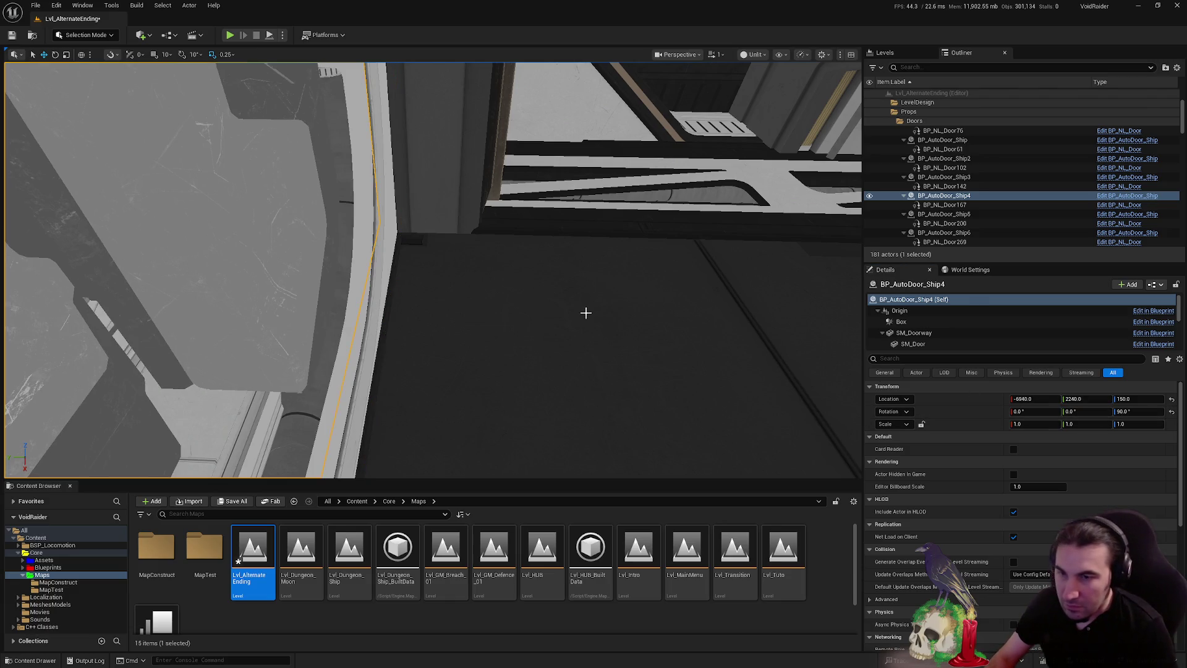
click(586, 312)
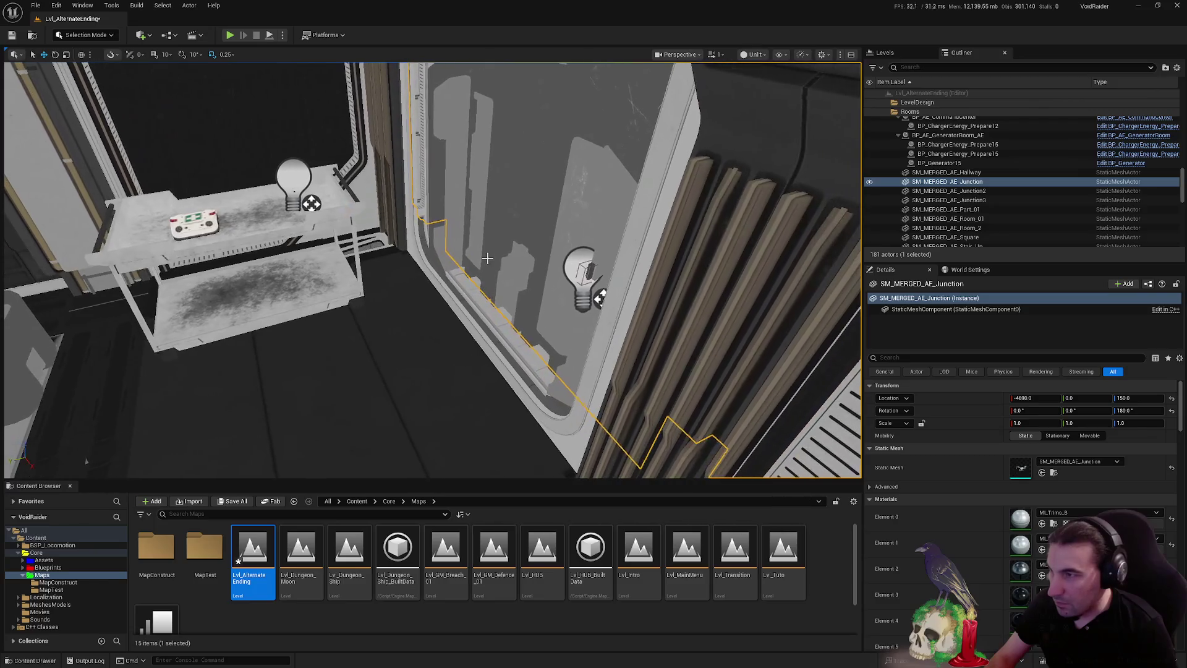
click(487, 257)
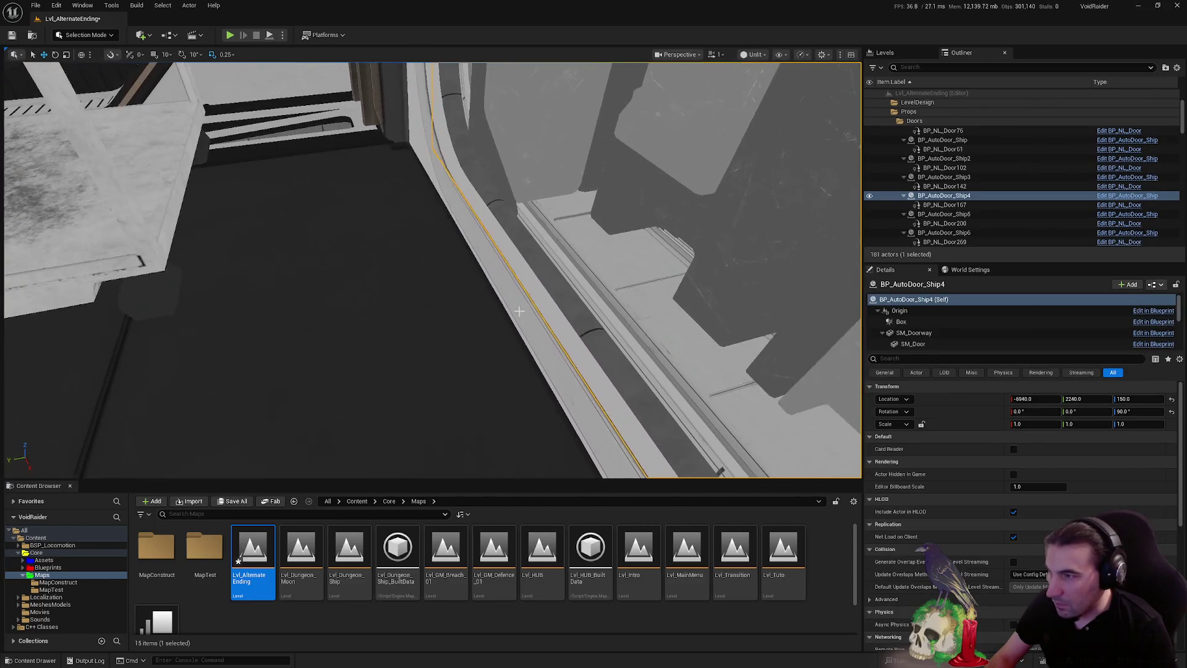
click(519, 311)
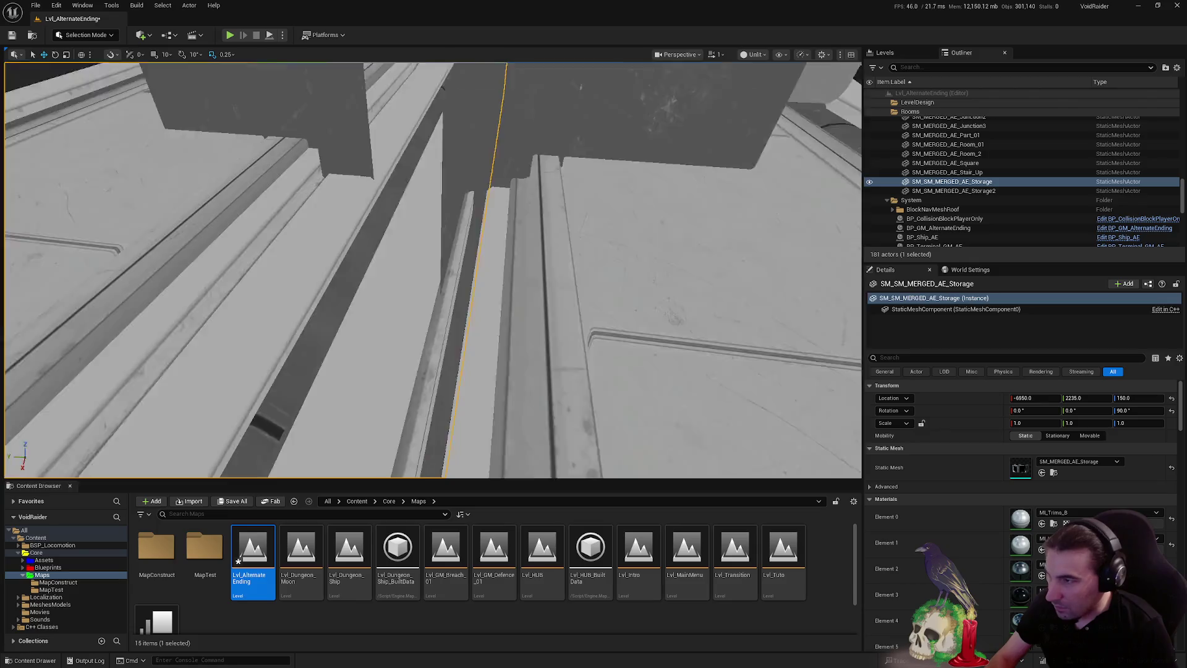
Select the storage room's table, grenade, medkit and crate together
drag(369, 247, 374, 240)
key(ctrl+z)
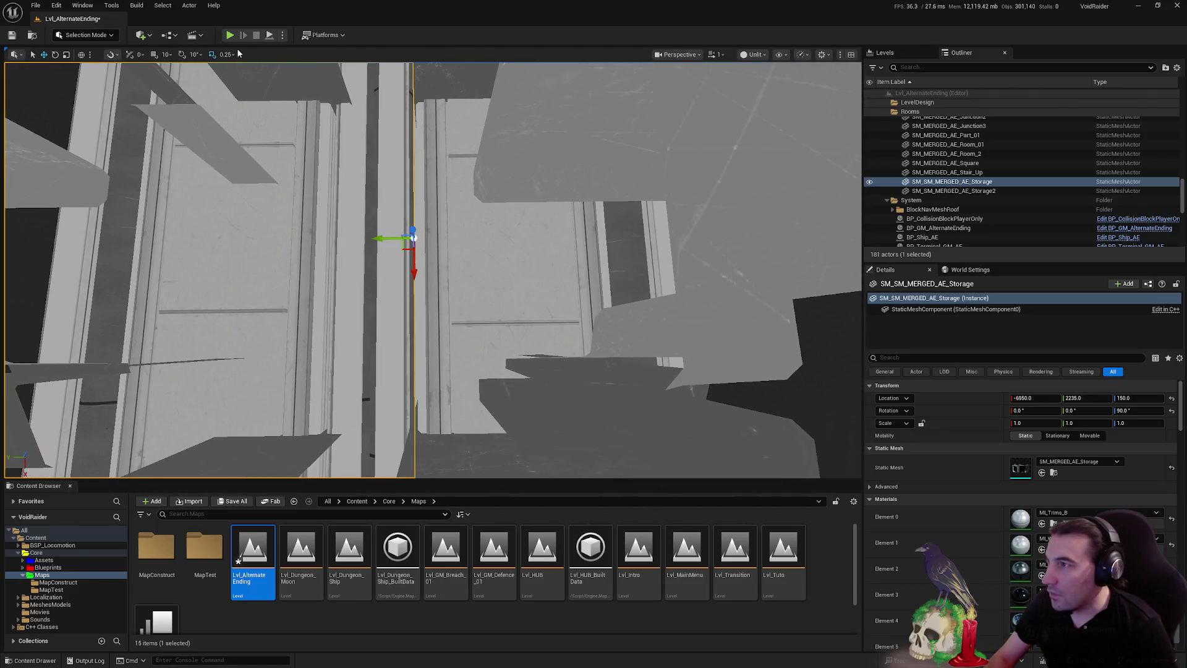
mouse_move(682, 118)
mouse_down()
mouse_move(768, 225)
mouse_move(749, 164)
mouse_up()
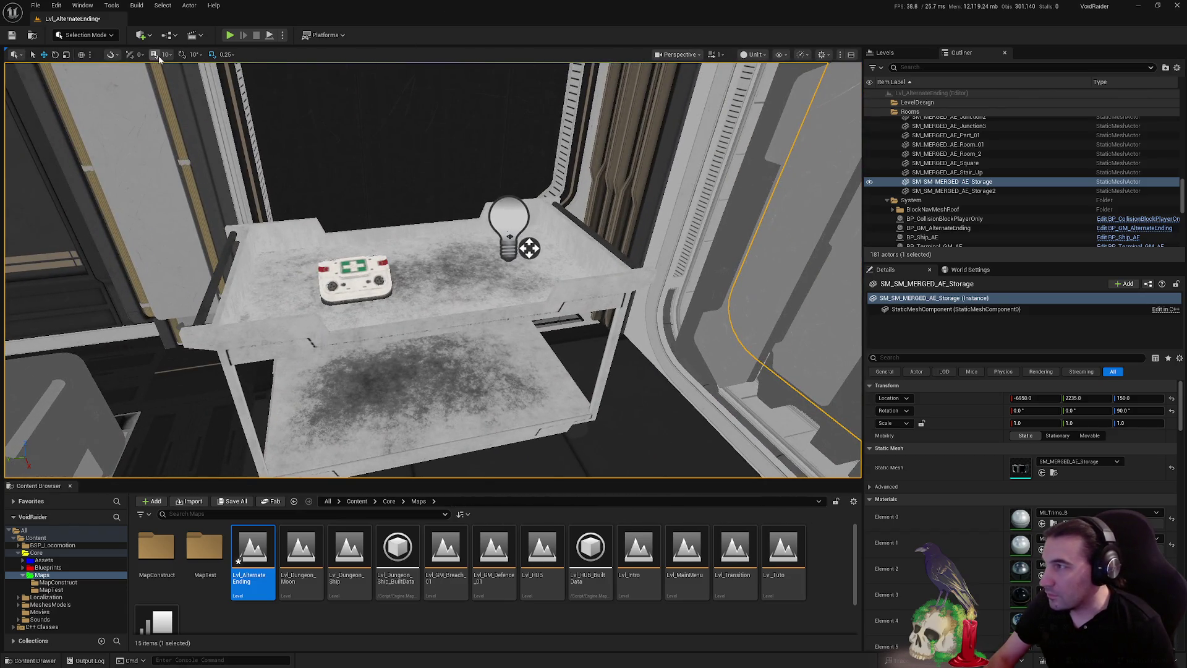
ctrl+click(398, 410)
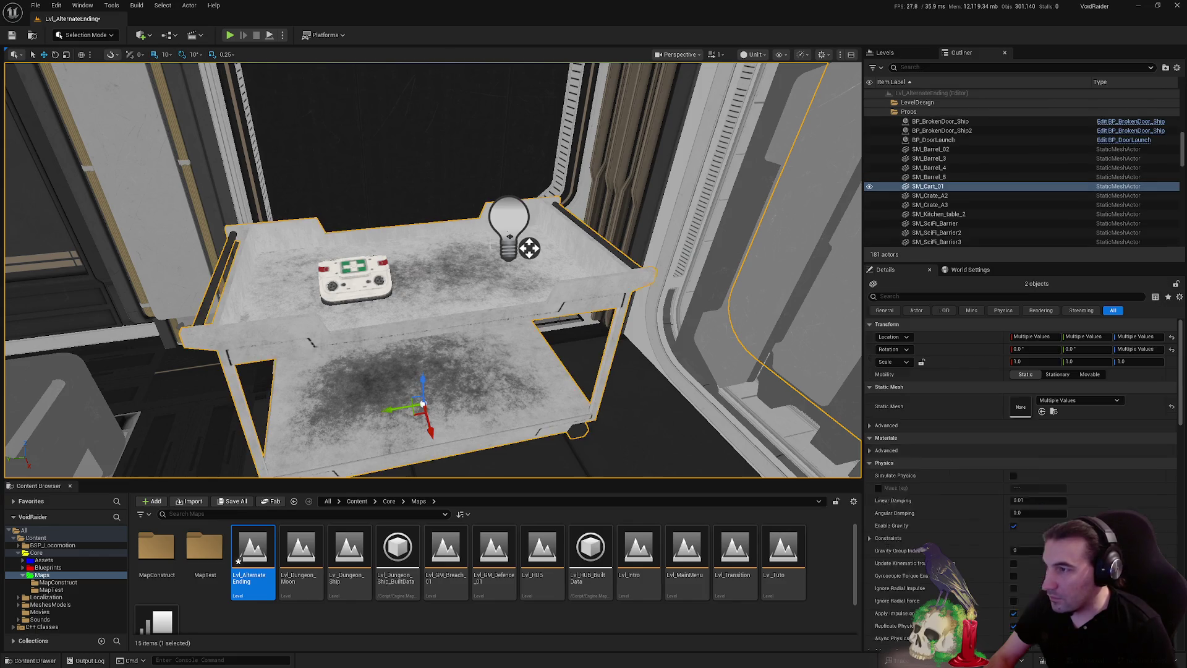
ctrl+click(352, 278)
ctrl+click(519, 281)
drag(520, 282, 528, 260)
ctrl+click(532, 322)
Add three barrels and the ceiling hallway light, then frame the nine actors
drag(532, 322, 535, 244)
ctrl+click(535, 244)
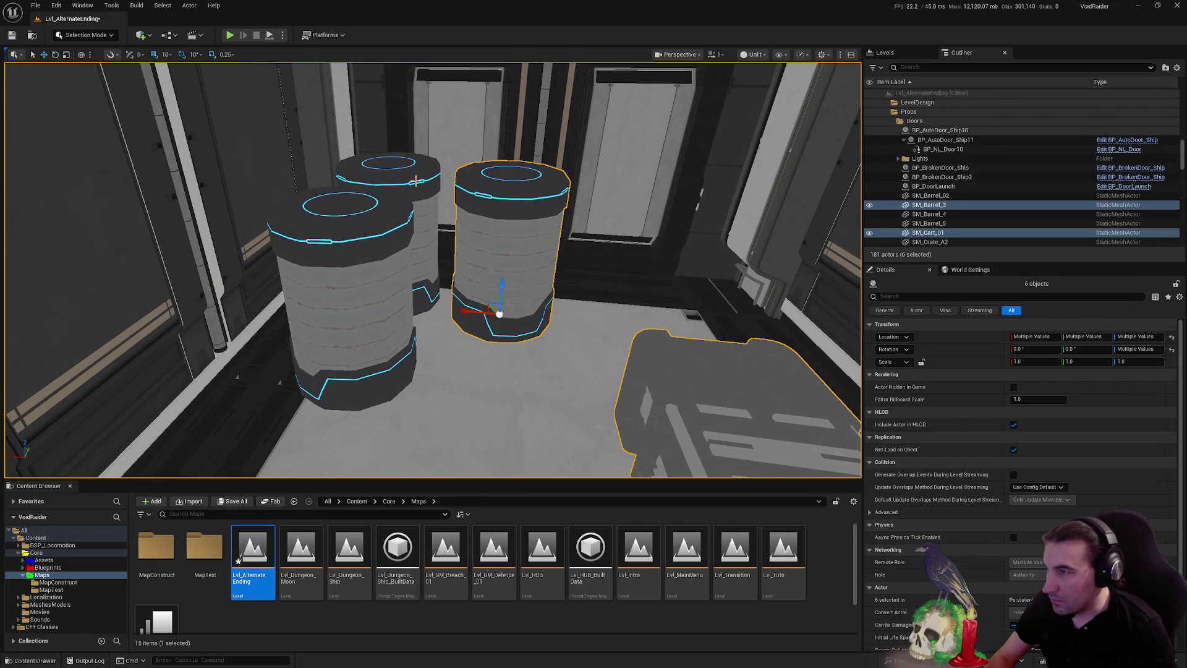
ctrl+click(346, 296)
ctrl+click(396, 186)
mouse_move(396, 186)
mouse_down()
mouse_move(399, 168)
mouse_move(782, 403)
mouse_up()
ctrl+click(398, 169)
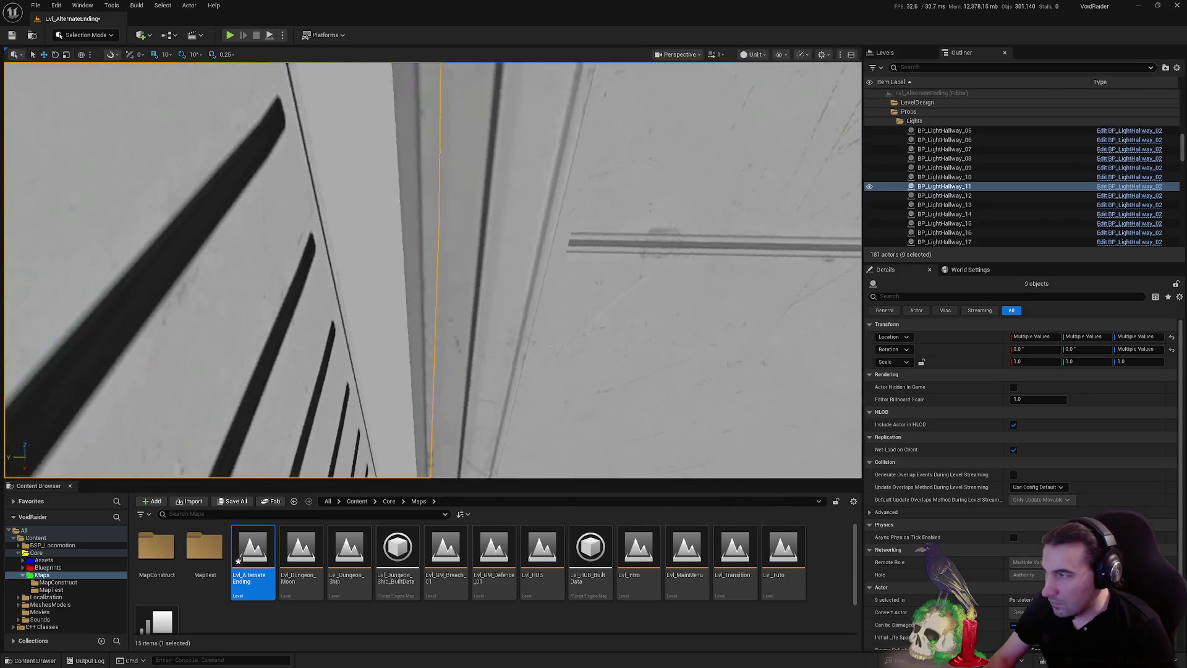
key(f)
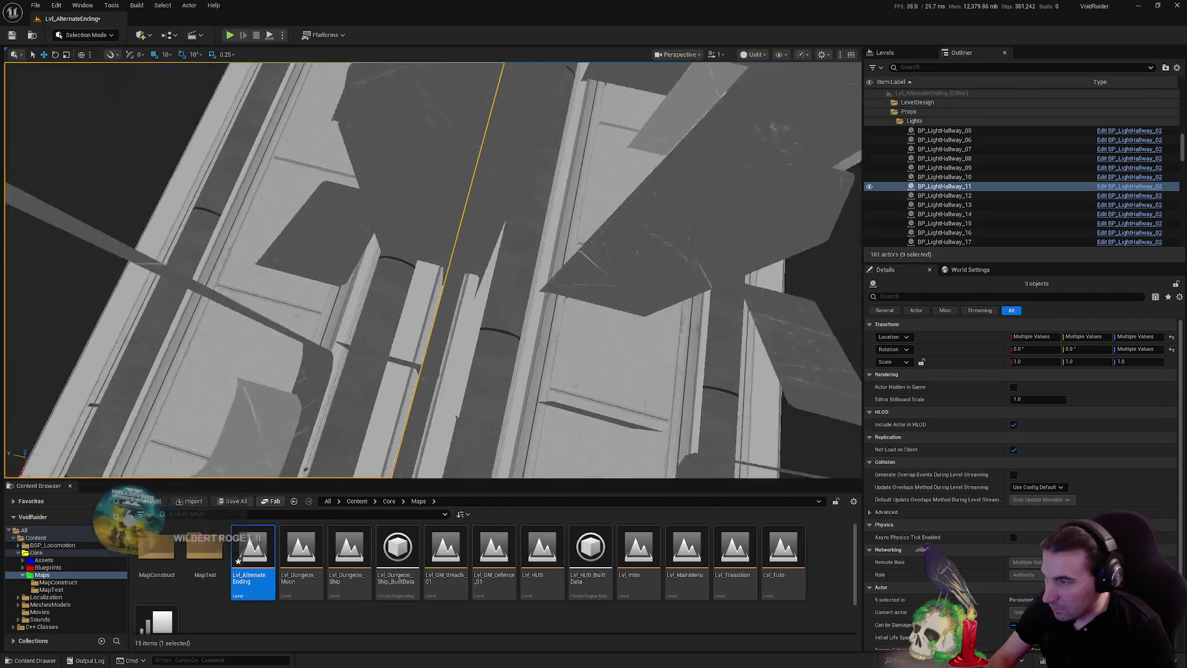
key(f)
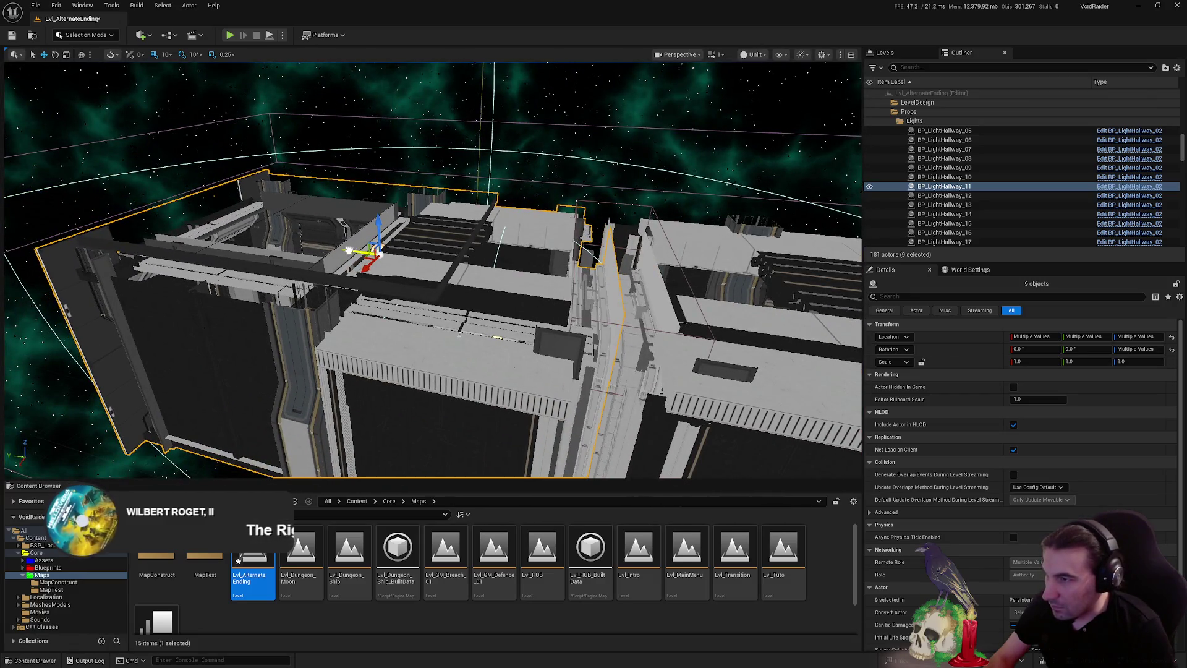
scroll(347, 197, up, 10)
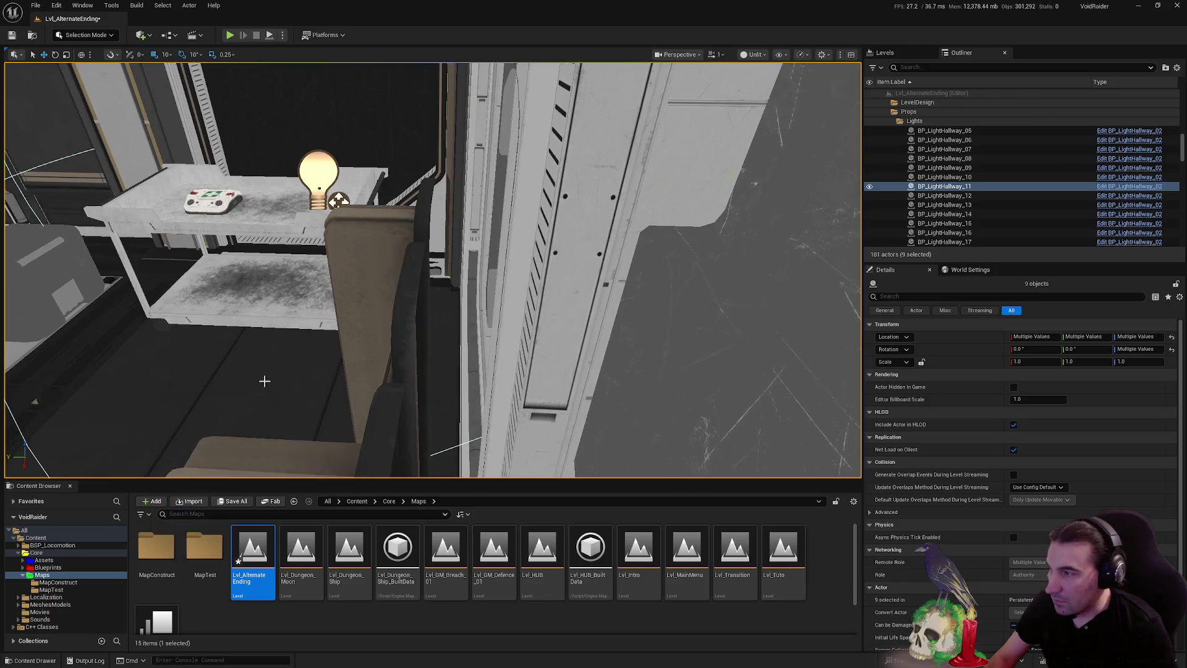
Try SM_SM_MERGED_AE_Storage at Y 2240, 2230 and 2220, settling on 2250
click(265, 379)
click(1076, 397)
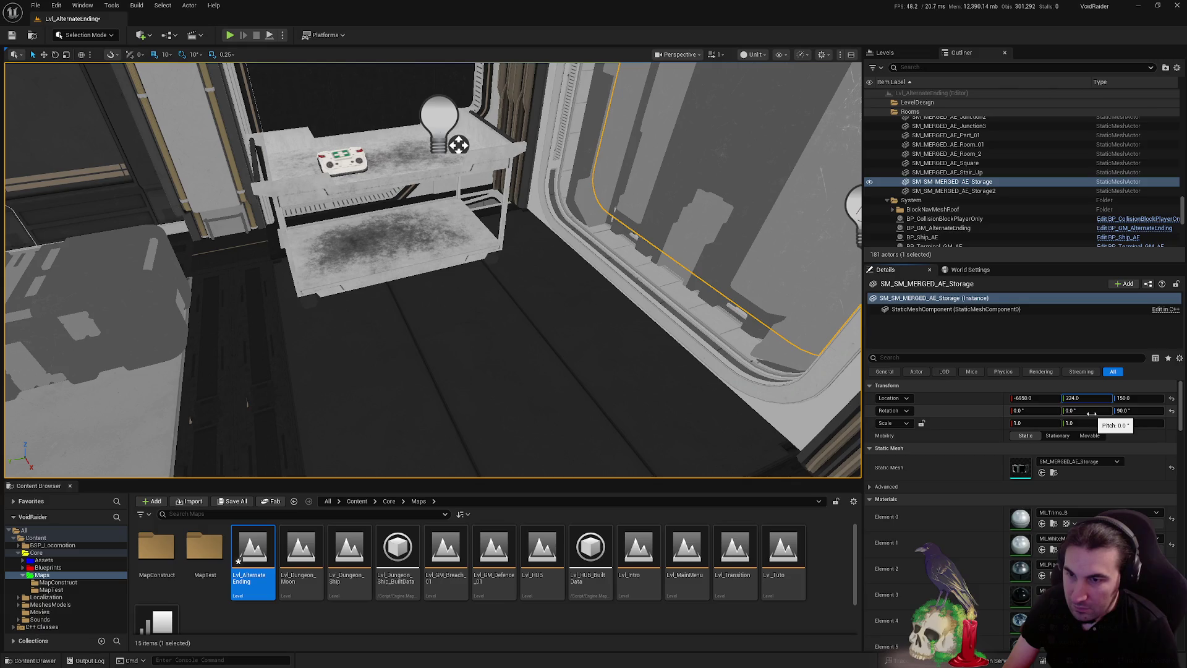
key(Return)
key(f)
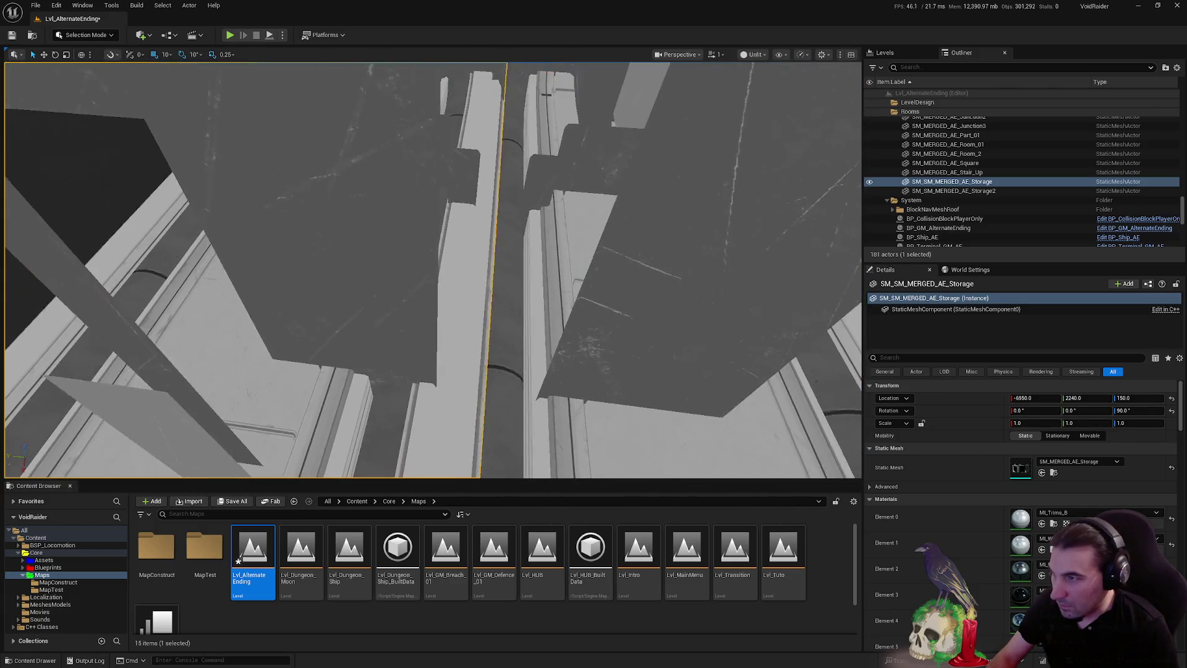
click(1075, 398)
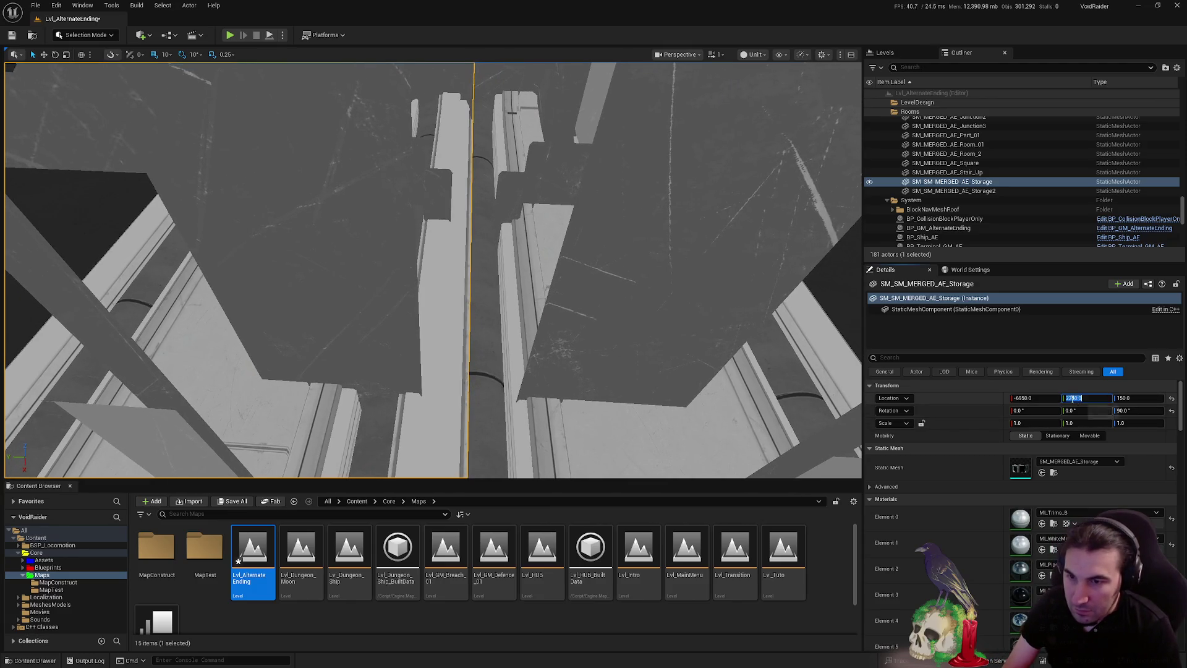
click(1073, 398)
key(Return)
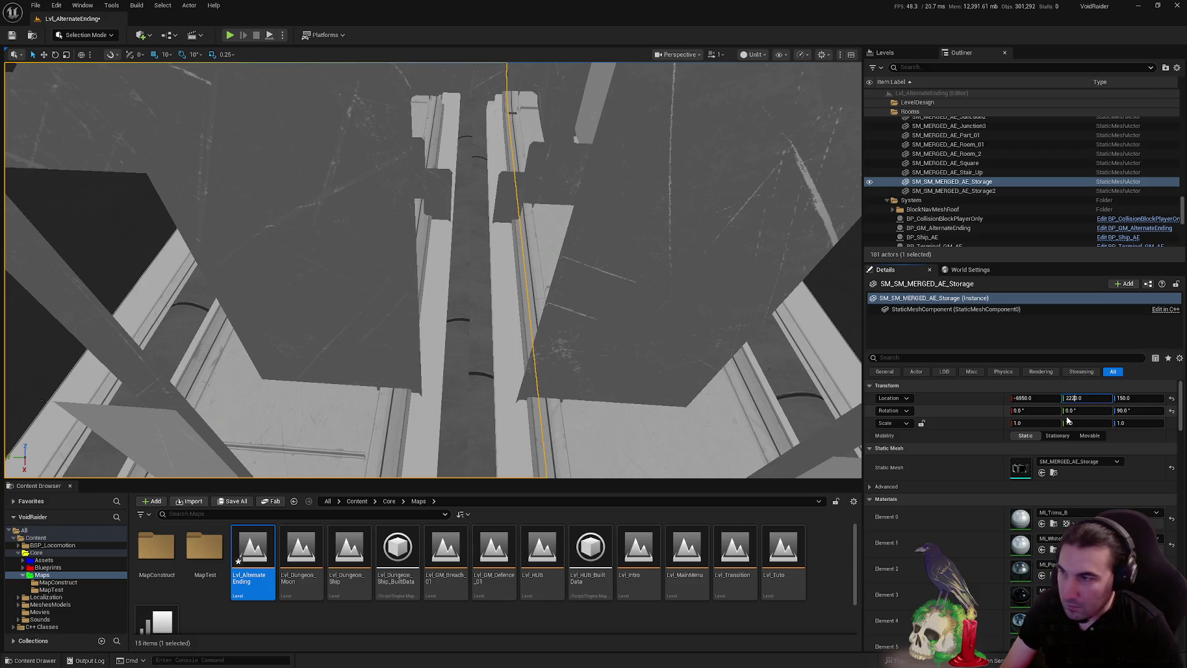
key(Return)
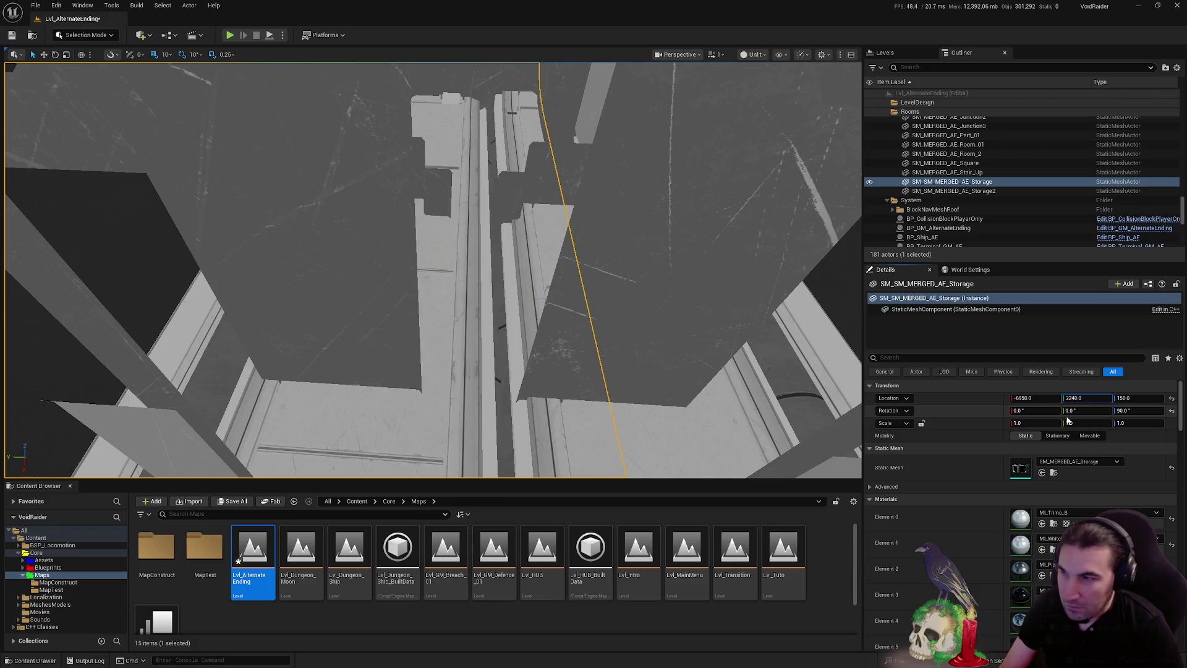
key(Return)
text(2250)
key(Return)
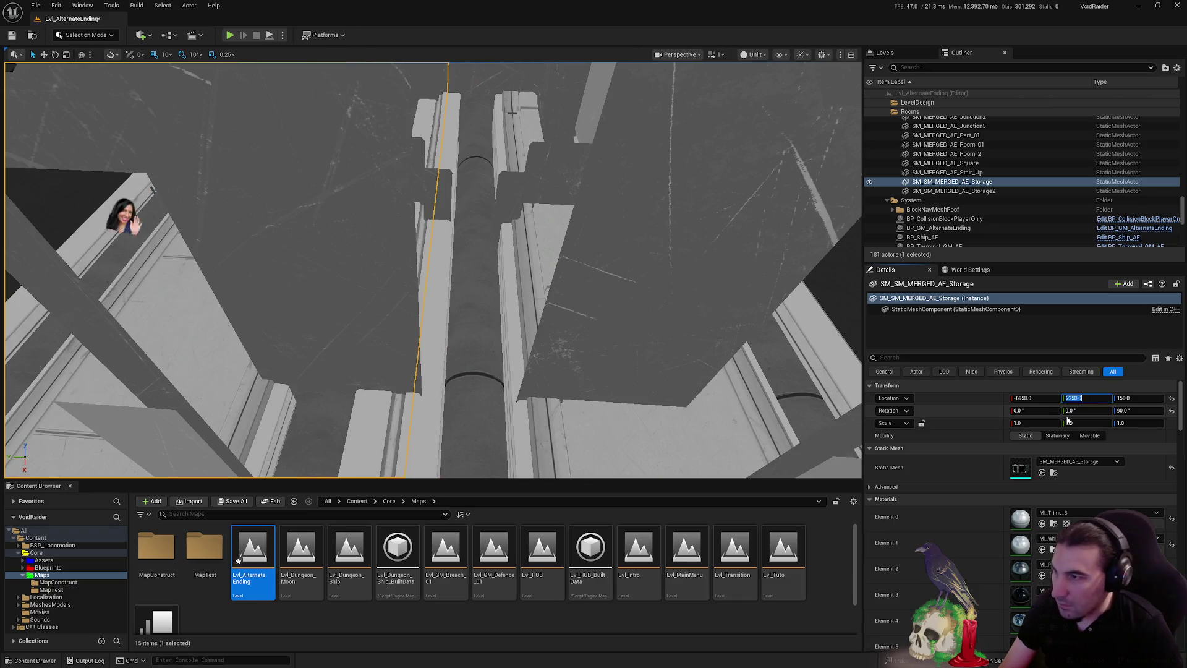
Select the automatic ship door along the corridor
mouse_move(620, 308)
mouse_down()
mouse_move(620, 371)
mouse_move(705, 283)
mouse_up()
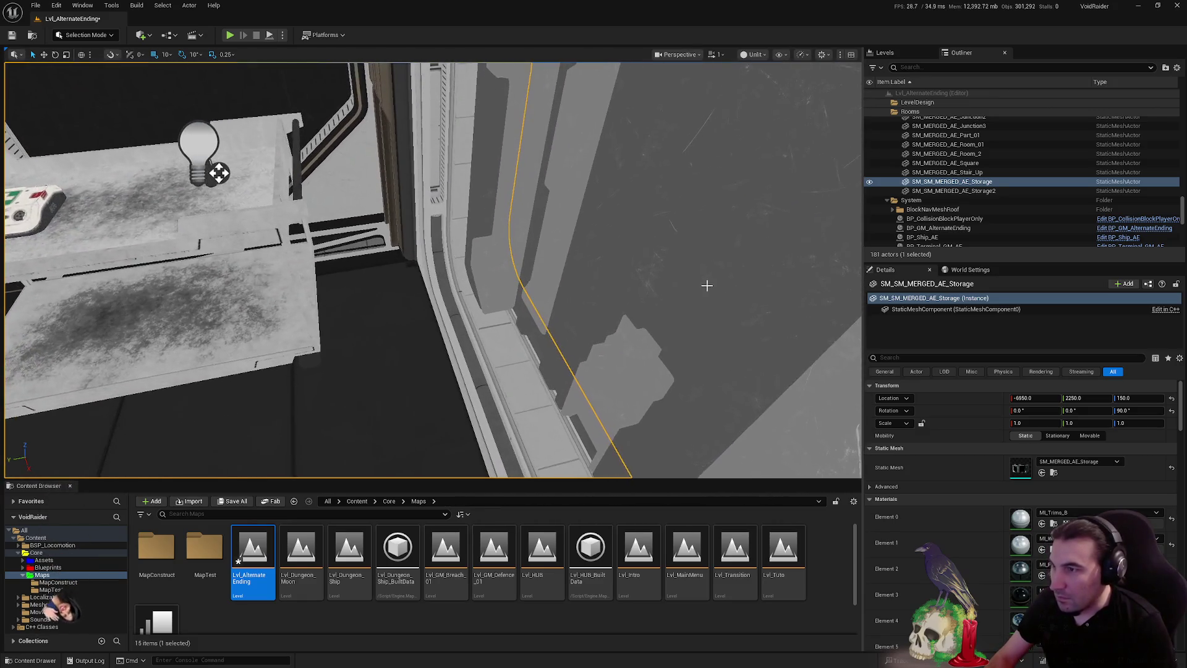
click(695, 283)
mouse_move(710, 403)
mouse_down()
mouse_move(711, 346)
mouse_move(563, 276)
mouse_up()
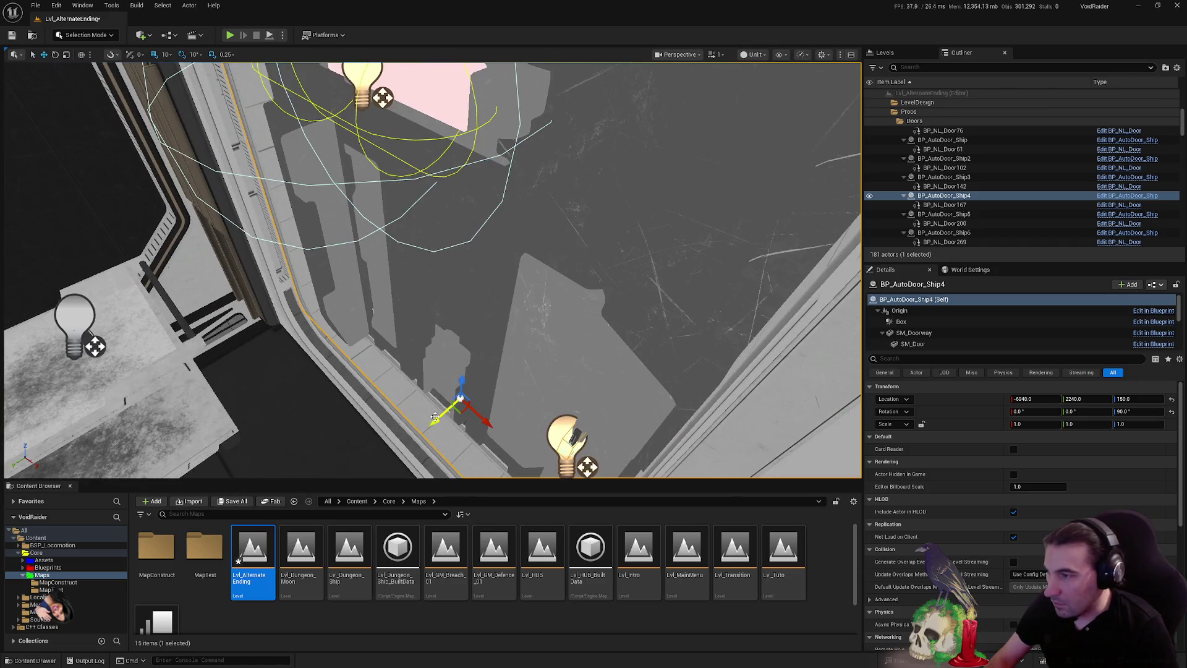
Move the crate to X -7100 and BP_LightHallway_11 to Location Y 2680
mouse_move(428, 423)
mouse_down()
mouse_move(519, 346)
mouse_move(544, 235)
mouse_move(531, 248)
mouse_move(569, 259)
mouse_move(532, 297)
mouse_up()
click(414, 346)
mouse_move(414, 346)
mouse_down()
mouse_move(470, 328)
mouse_move(408, 323)
mouse_up()
mouse_move(491, 326)
mouse_down()
mouse_move(494, 281)
mouse_move(509, 272)
mouse_move(502, 282)
mouse_up()
click(489, 309)
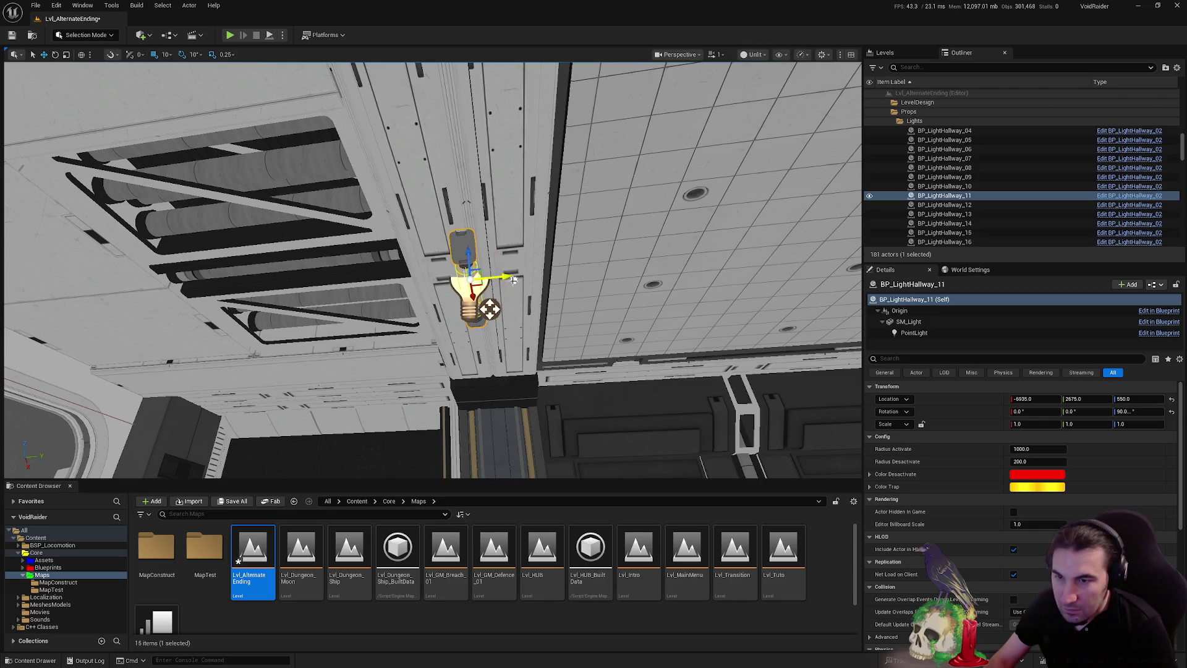
text(2670)
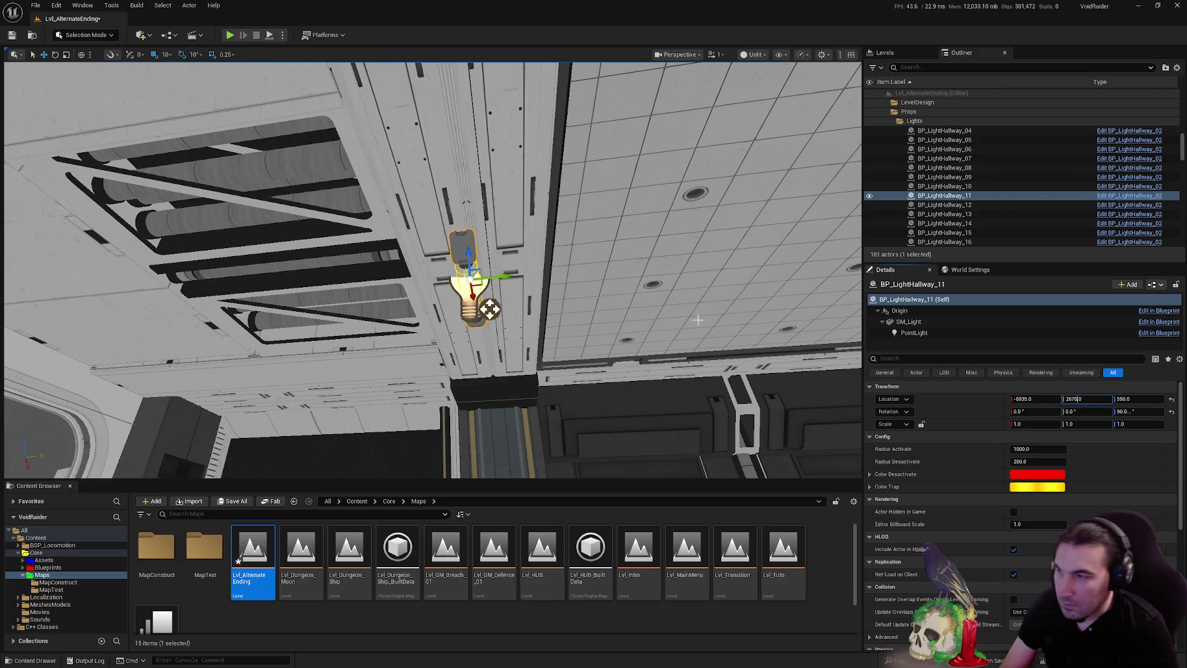
key(Return)
drag(493, 278, 509, 278)
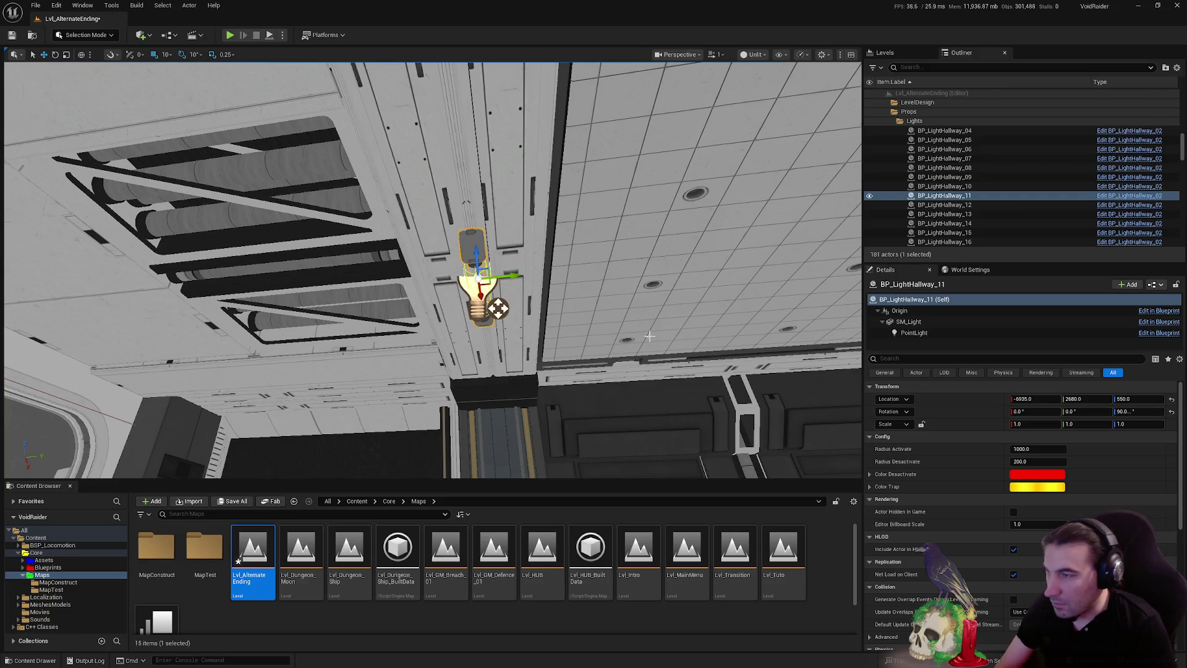
Save the Lvl_AlternateEnding level
mouse_move(649, 335)
mouse_down()
mouse_move(380, 228)
mouse_move(272, 346)
mouse_move(247, 433)
mouse_up()
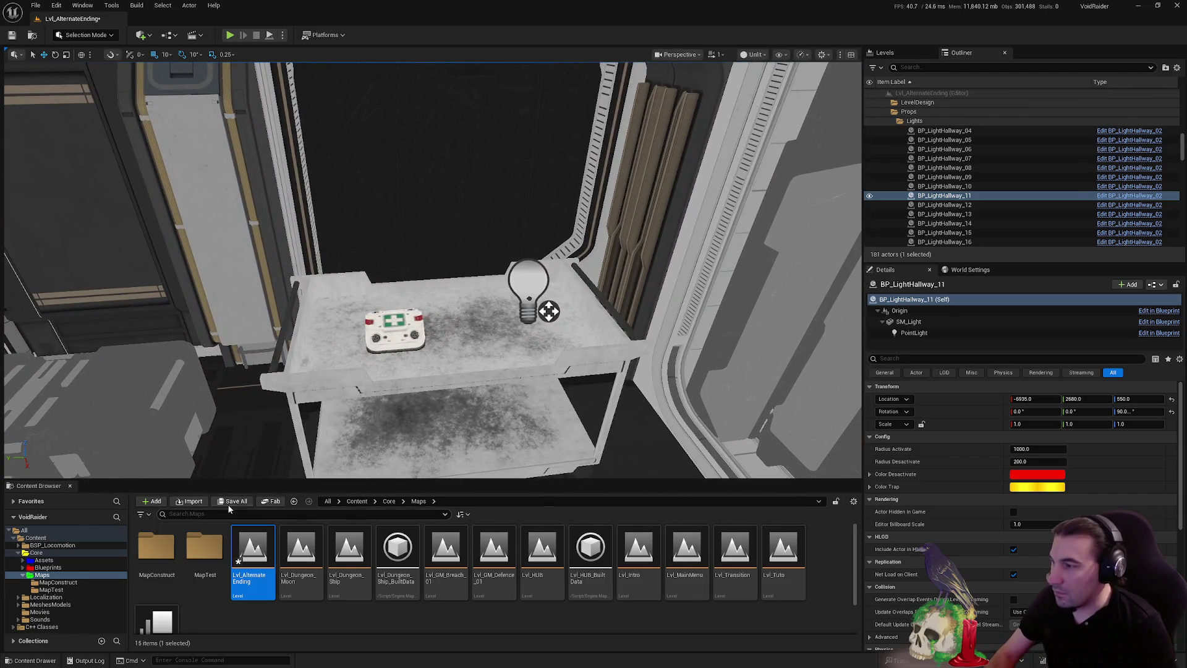
click(229, 504)
click(659, 448)
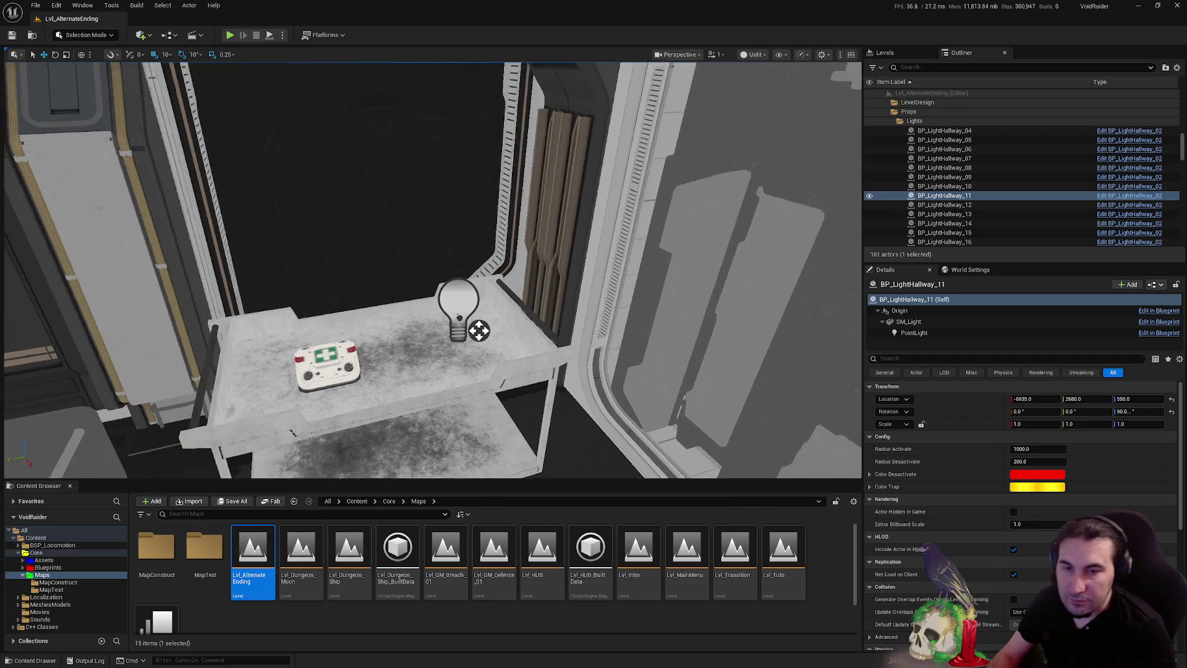
Select and frame the merged SM_MERGED_AE_Junction mesh beyond the doorway
drag(649, 345, 683, 344)
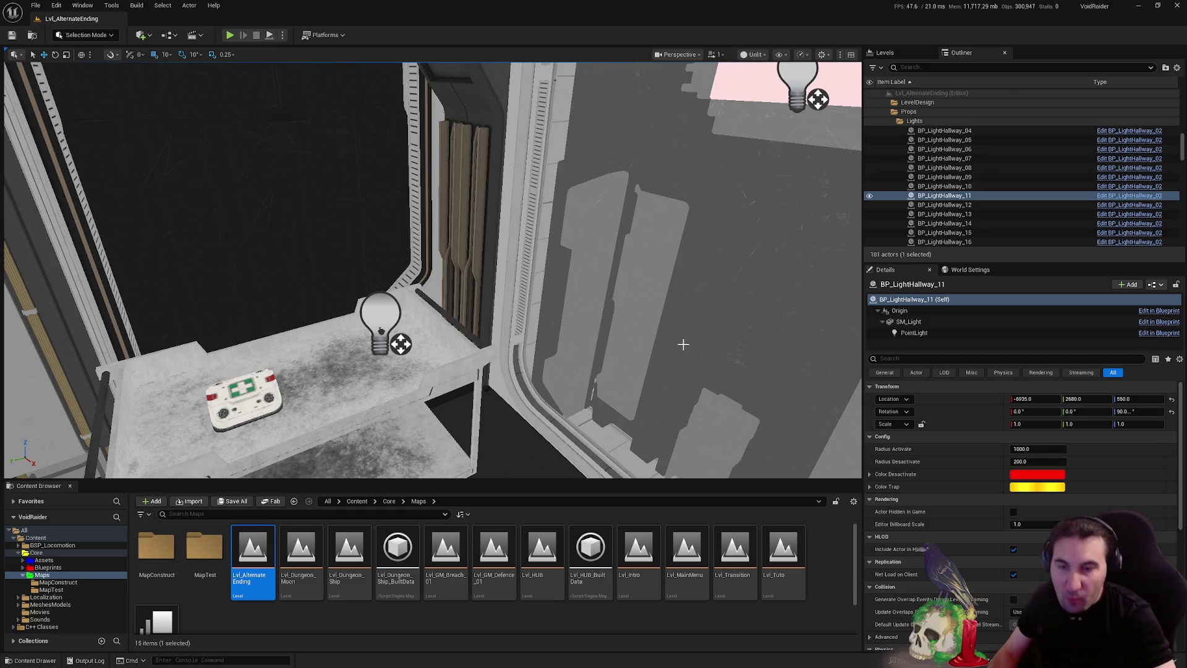
mouse_move(748, 361)
mouse_down()
mouse_move(853, 349)
mouse_move(804, 309)
mouse_move(794, 284)
mouse_move(788, 297)
mouse_up()
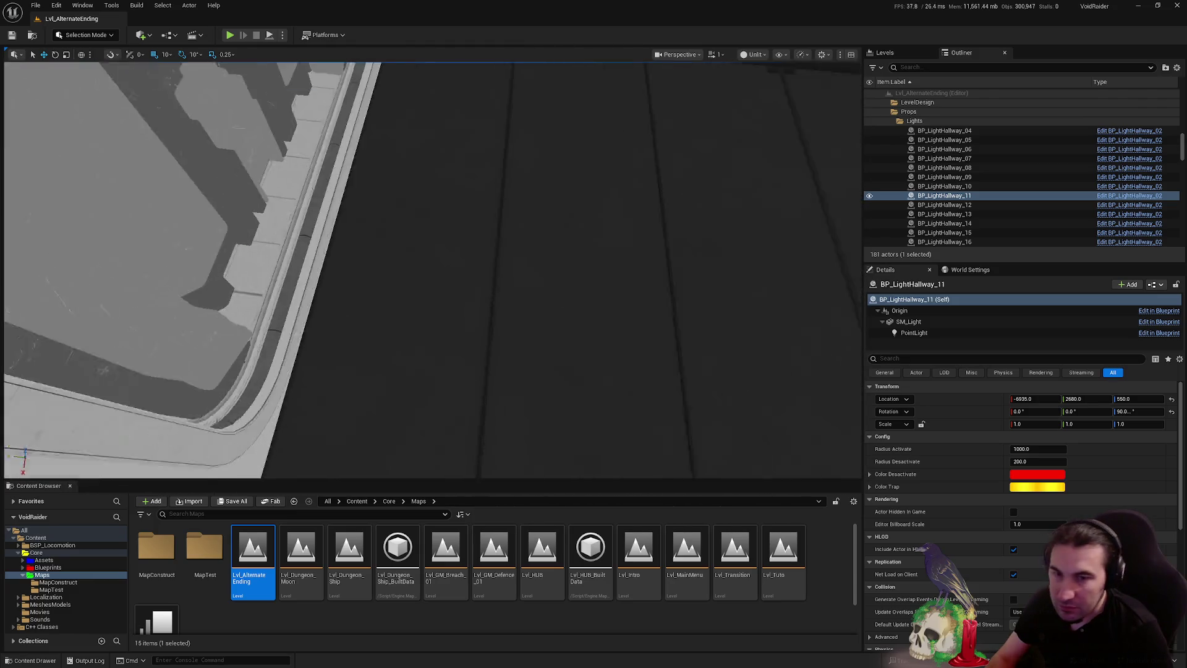
click(769, 285)
key(f)
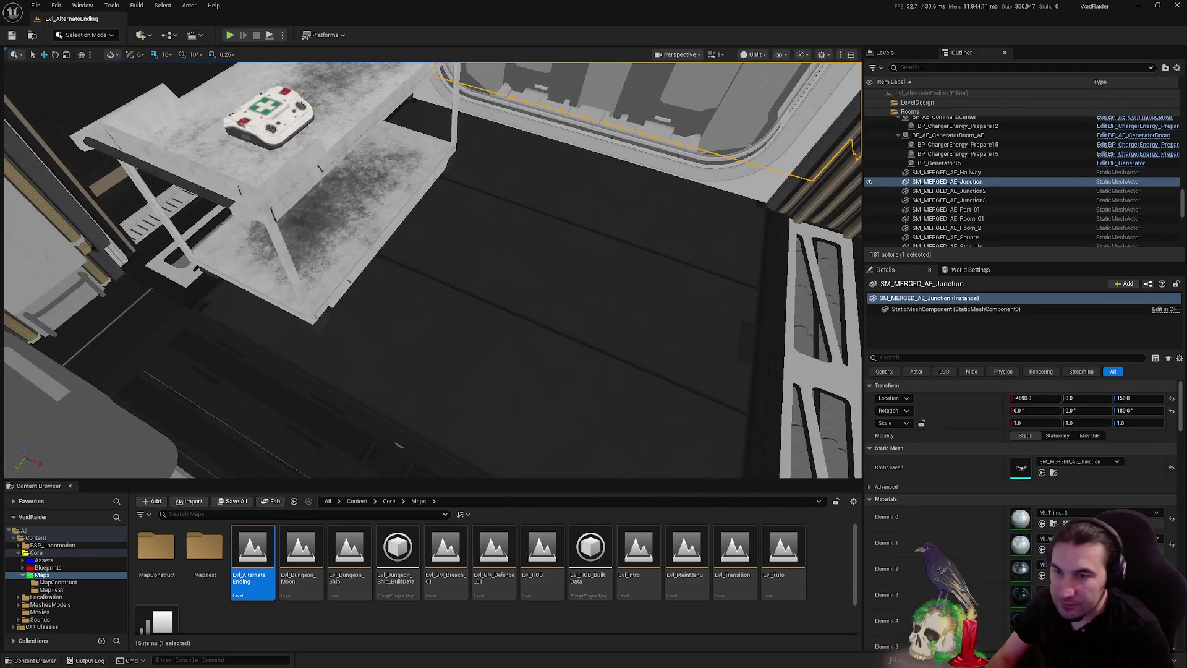
click(591, 319)
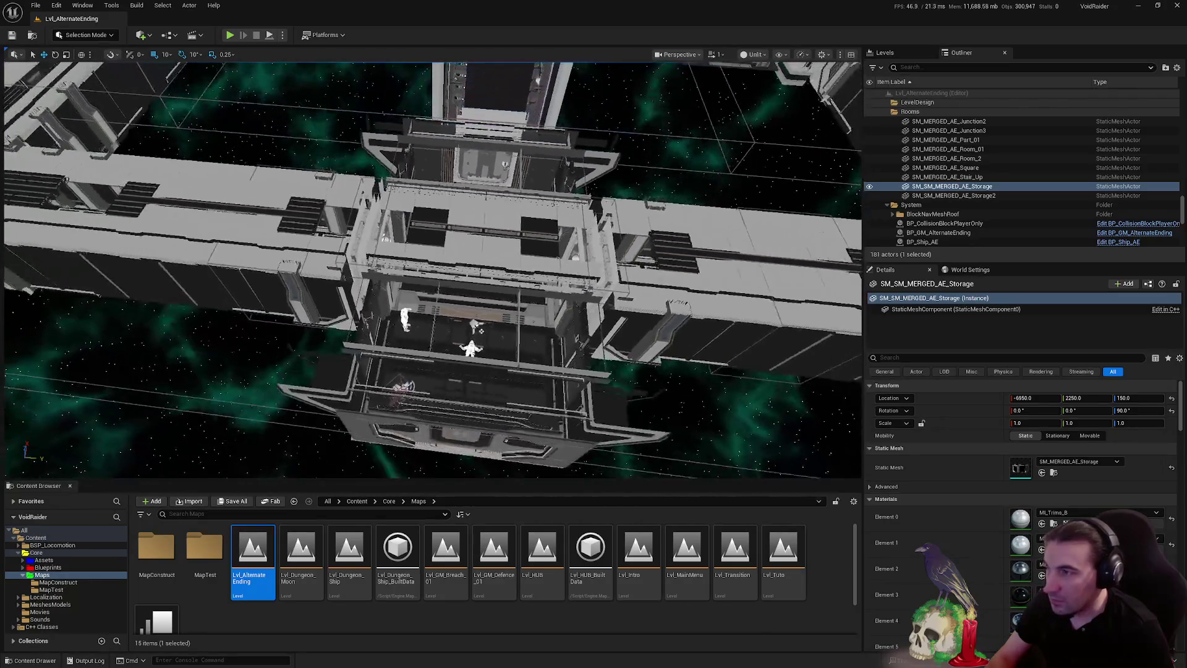
click(549, 316)
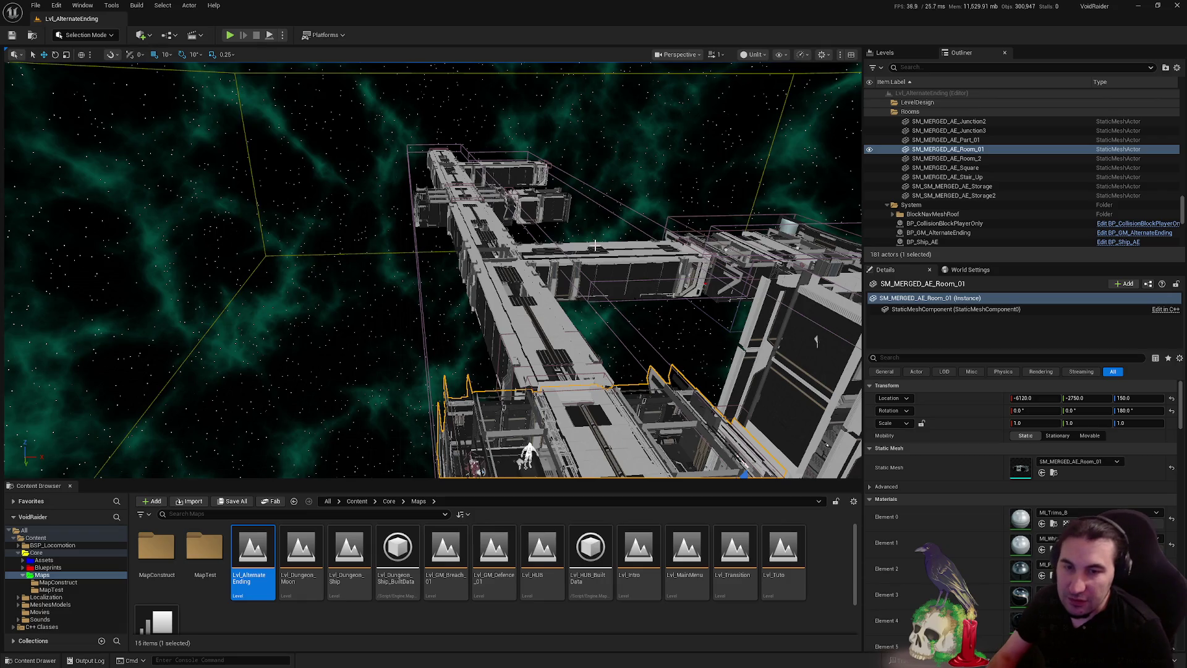
key(f)
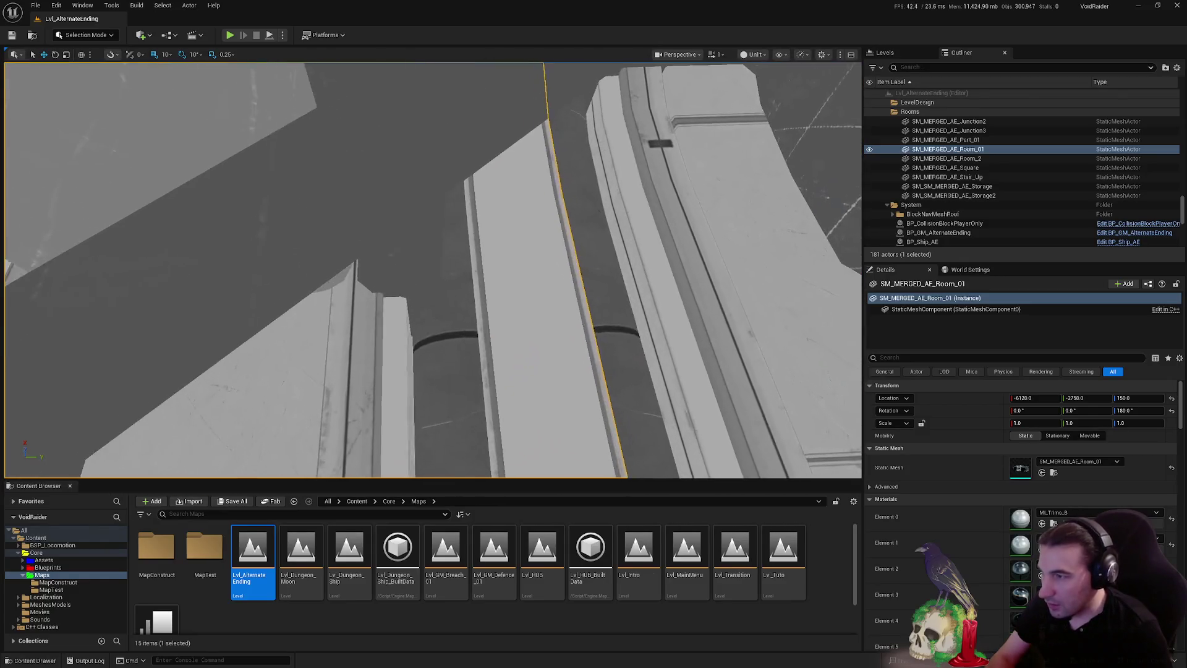
key(f)
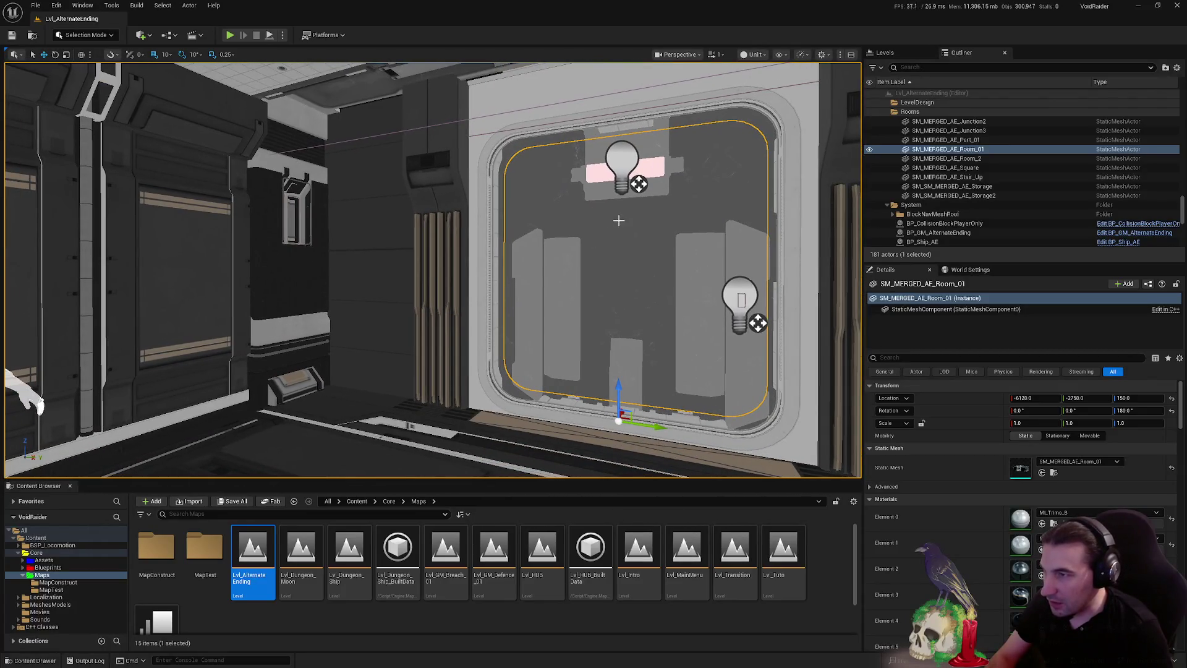
Multi-select BP_AutoDoor_Ship8, ceiling light, three spawns, turret, alarm light and BP_LightHallway_12
ctrl+click(618, 220)
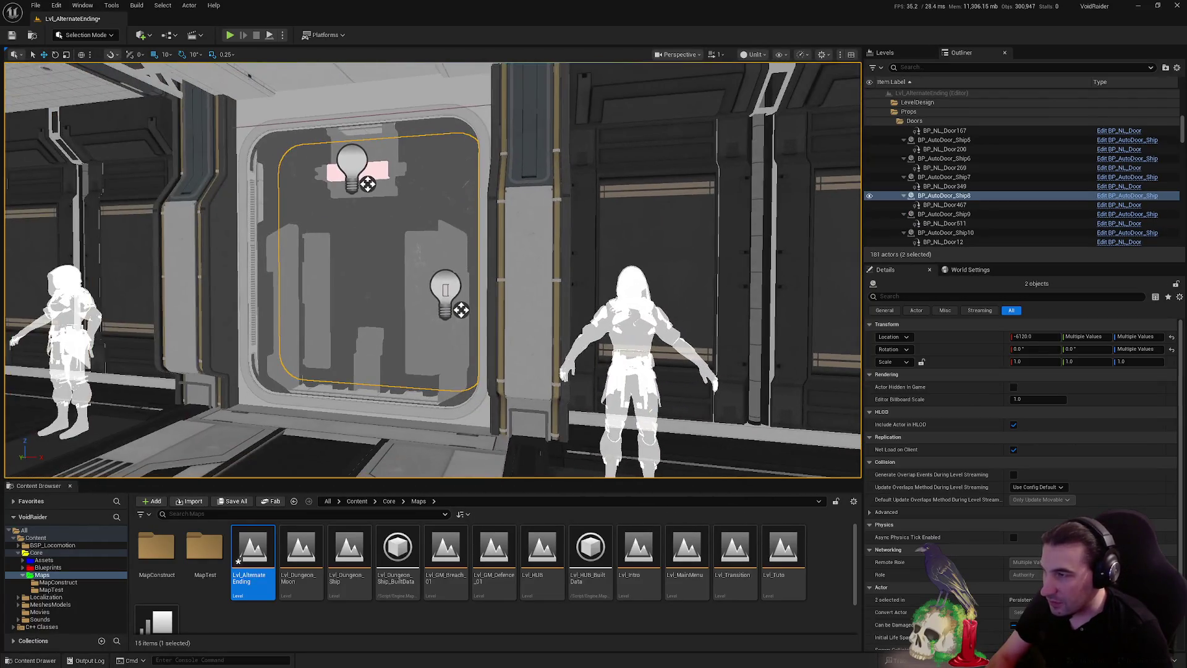
ctrl+click(353, 166)
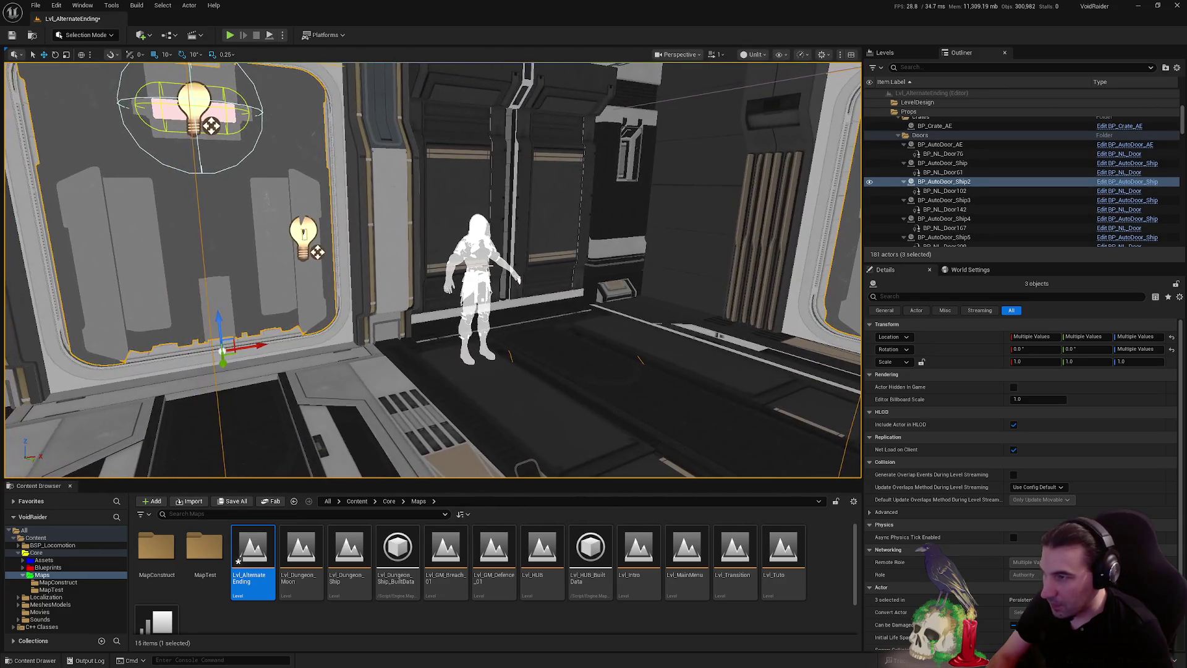
ctrl+click(476, 262)
ctrl+click(596, 297)
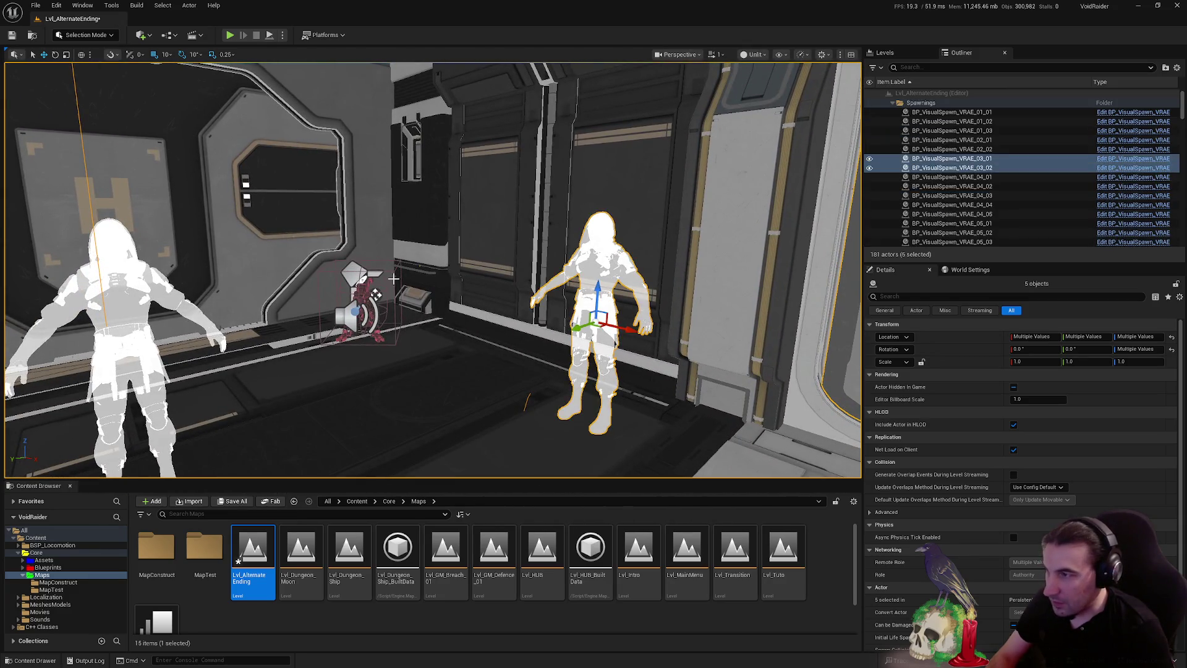
ctrl+click(361, 298)
ctrl+click(141, 303)
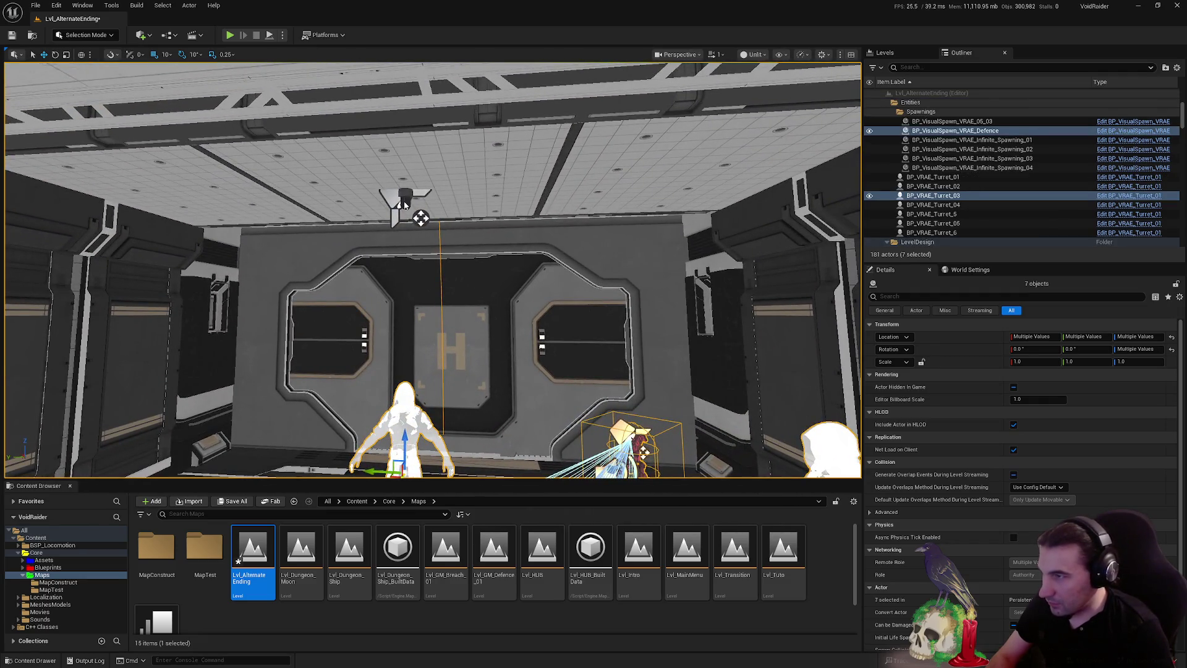
ctrl+click(231, 334)
ctrl+click(547, 215)
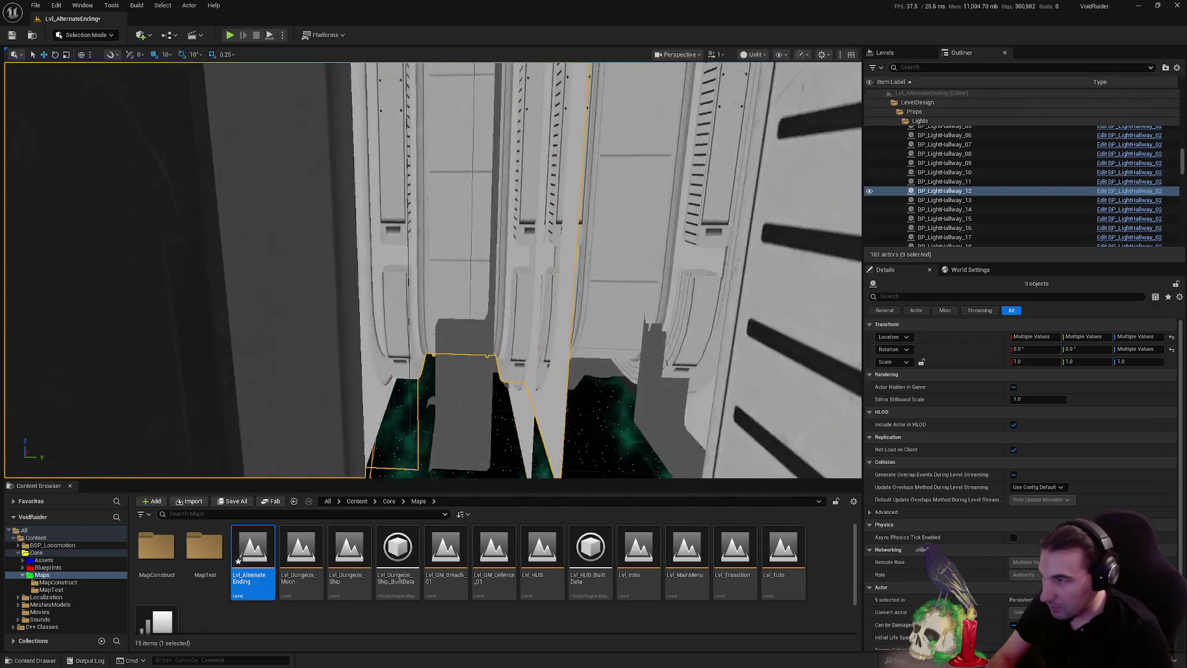
Fly down the corridor to the next doorway and select BP_AutoDoor_Ship3 by itself
key(w)
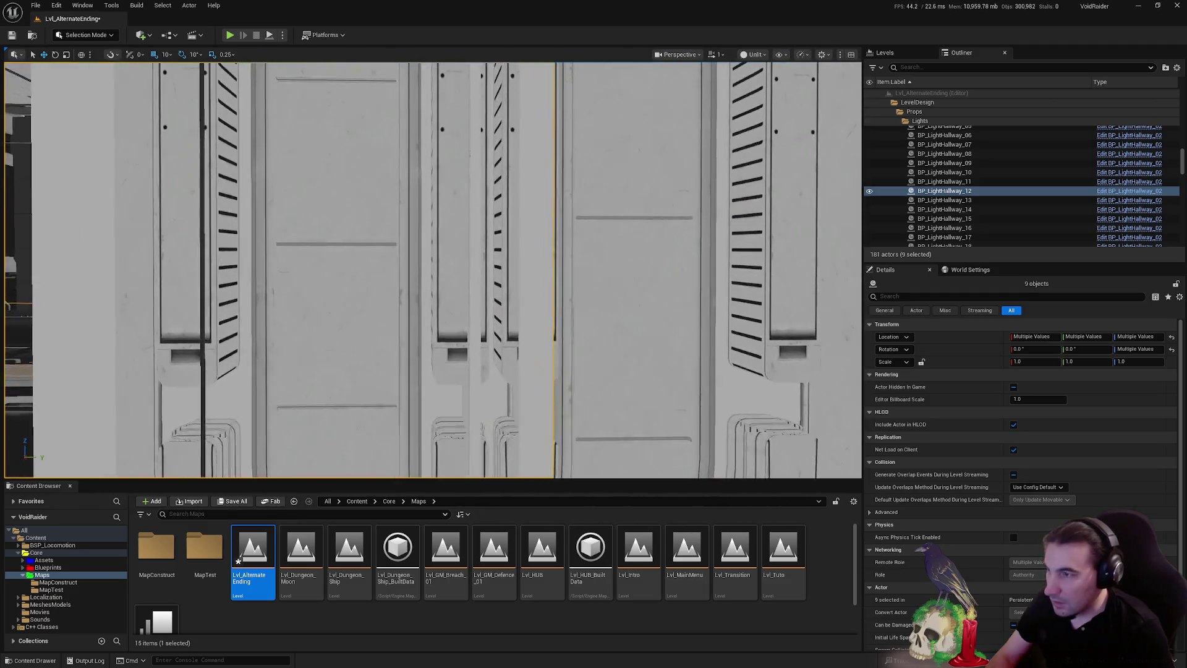
key(w)
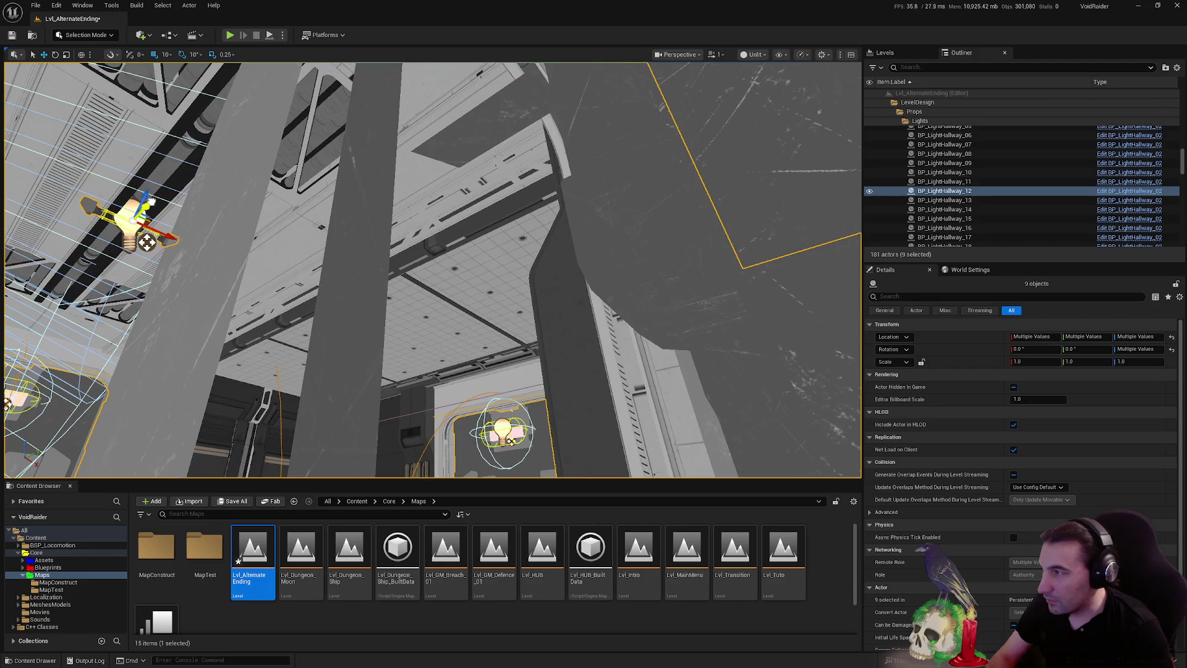
key(w)
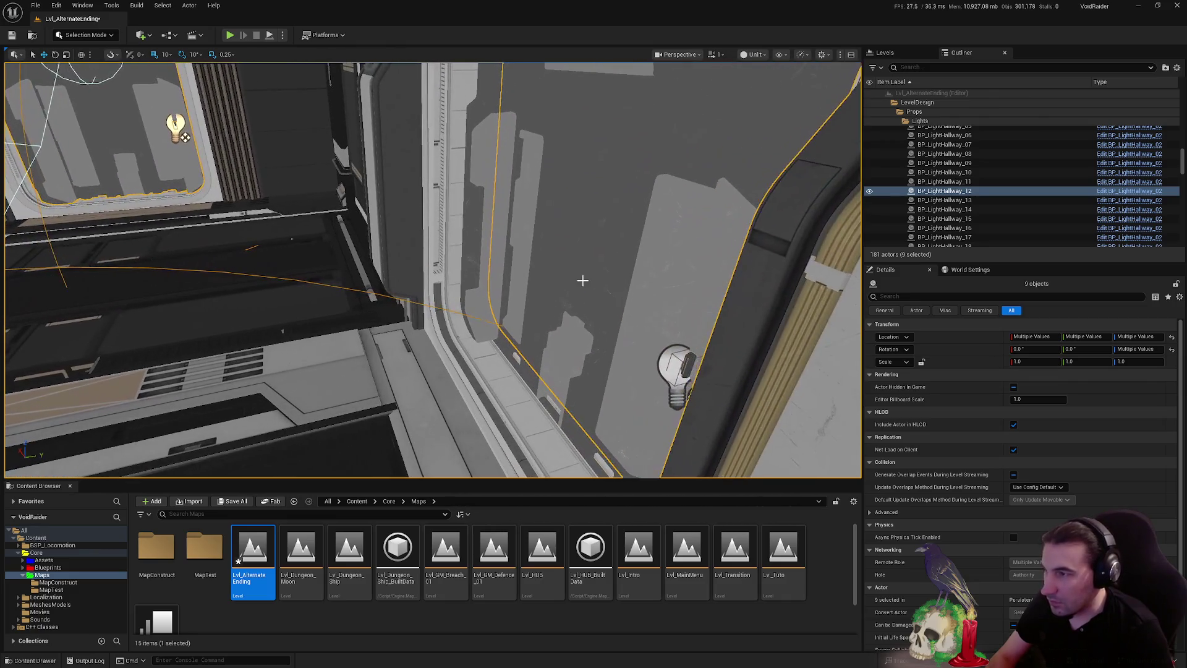
click(582, 280)
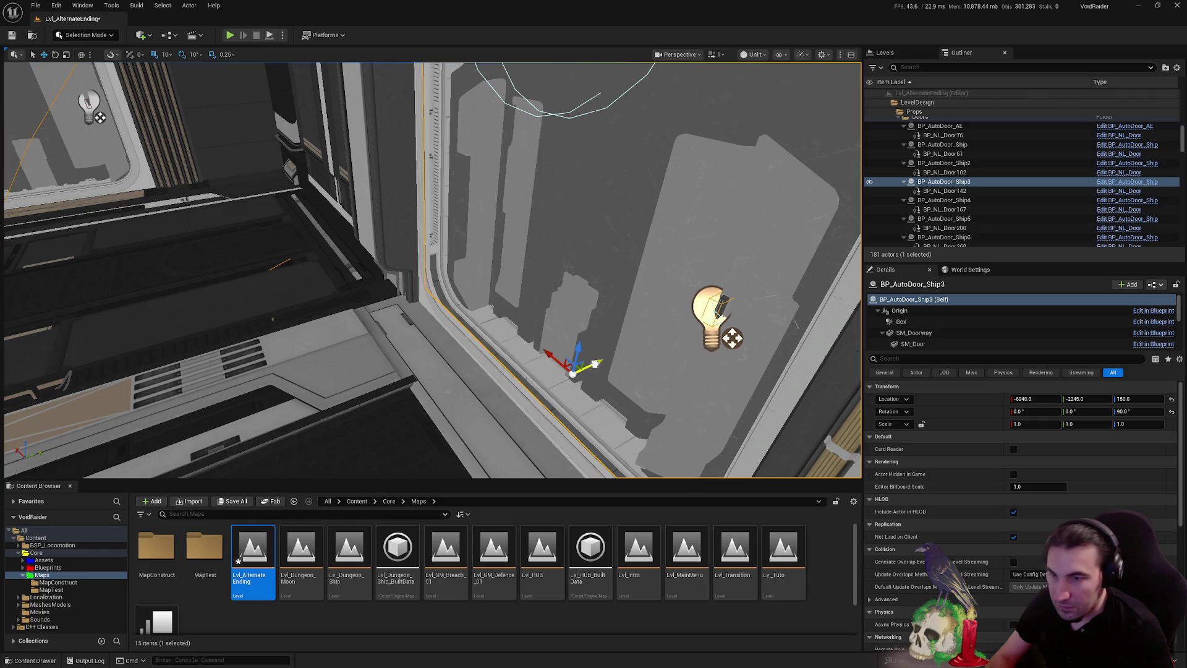
Set BP_AutoDoor_Ship3's Location Y to -2240 in the Details panel
click(1079, 398)
key(BackSpace)
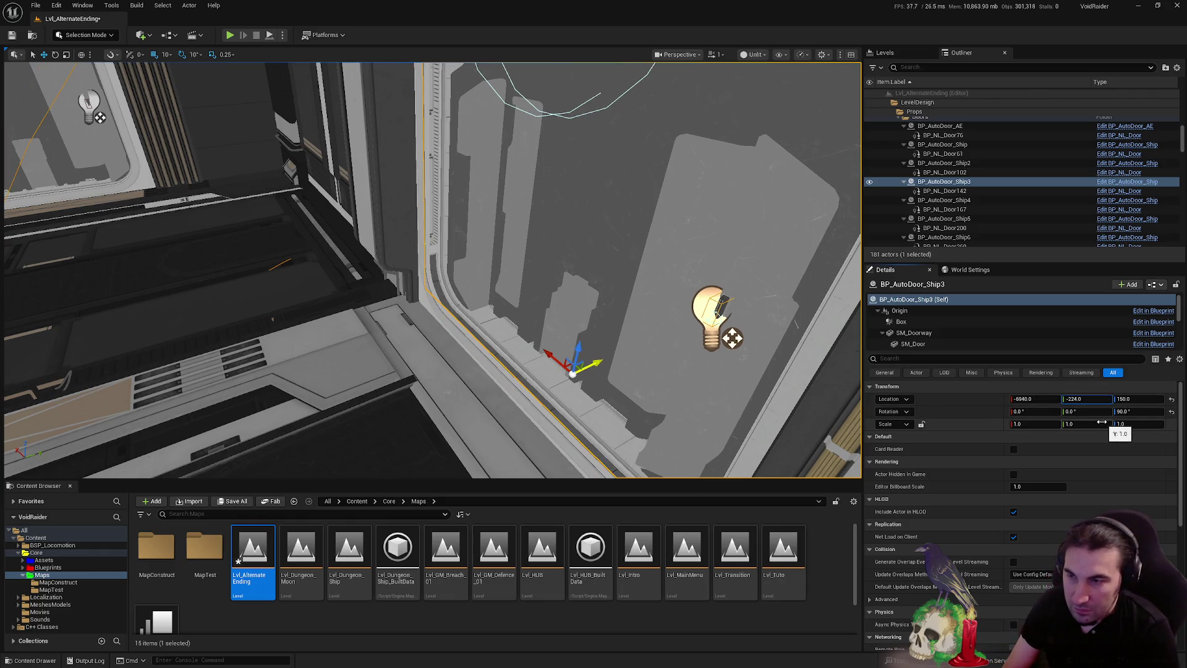
text(0)
key(Return)
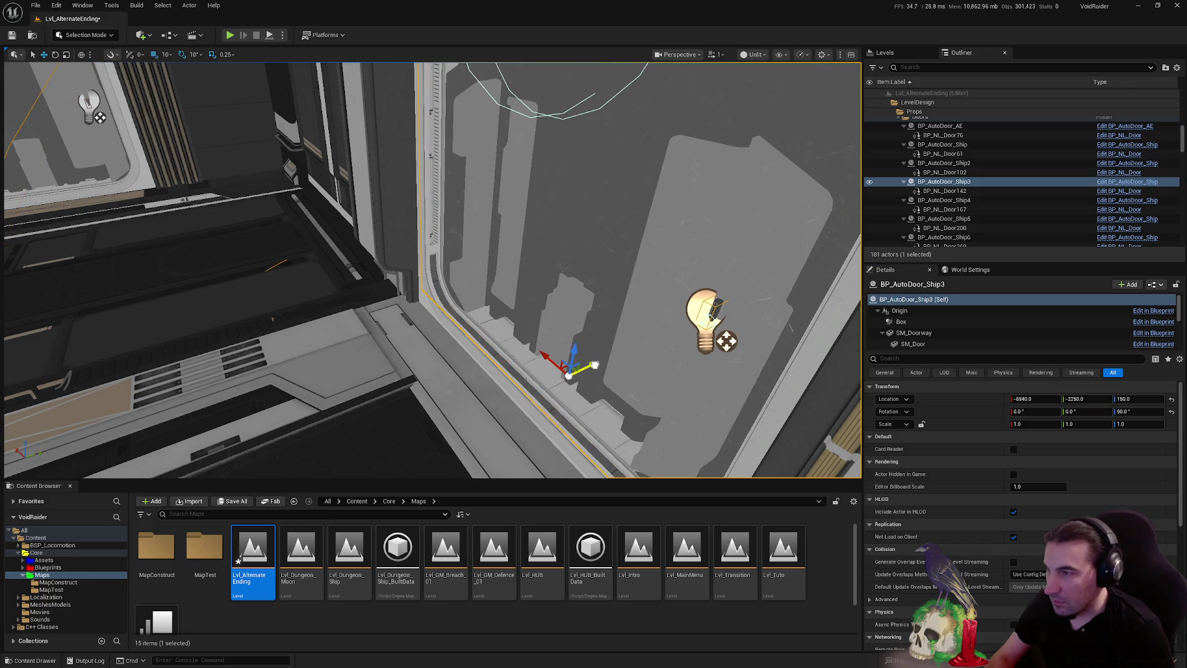
Select BP_AutoDoor_Ship8 and drag it 10 units along Y to -2760
mouse_move(433, 266)
mouse_down()
mouse_move(290, 262)
mouse_move(475, 321)
mouse_up()
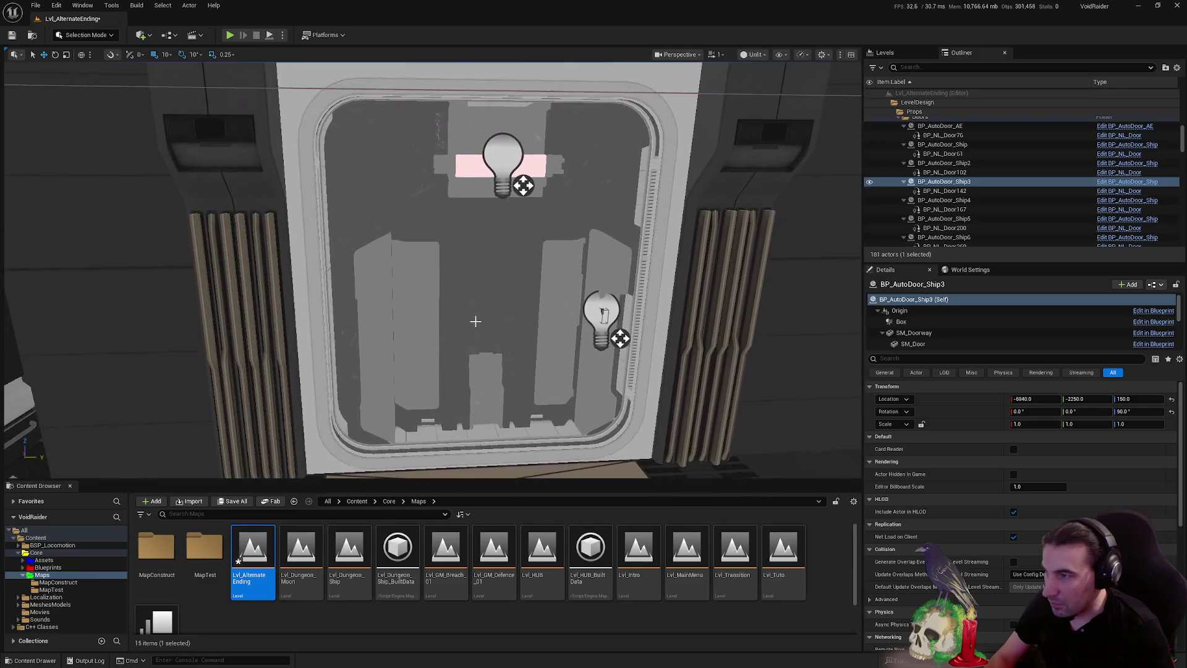
click(545, 351)
drag(515, 433, 509, 433)
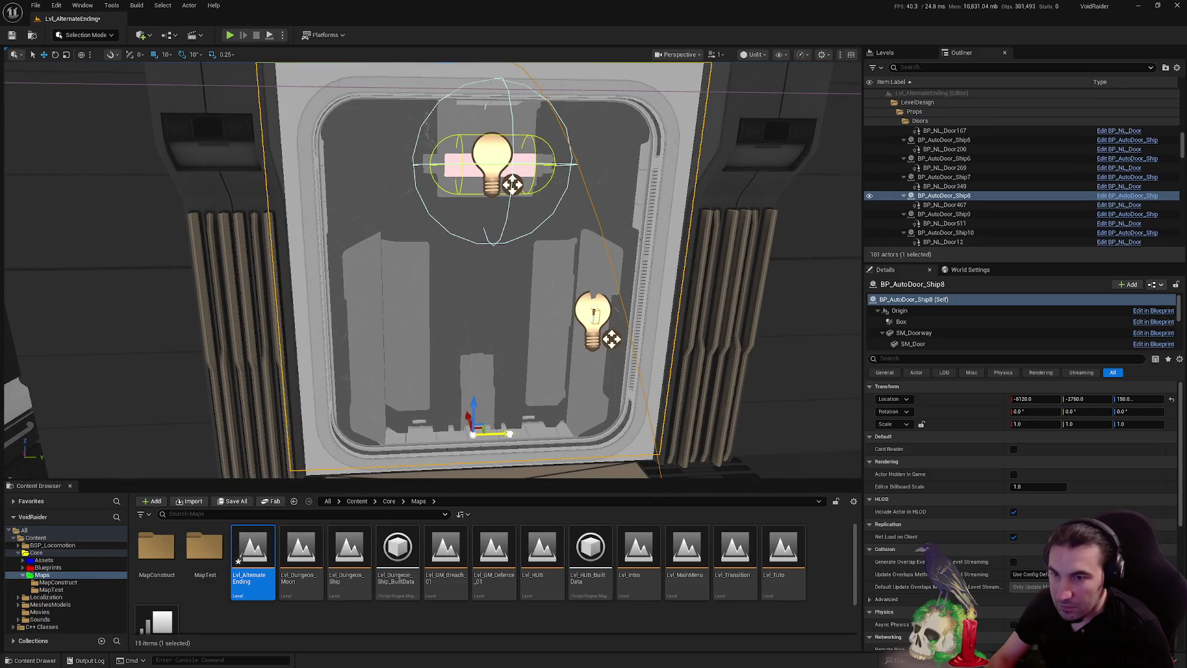
Select the merged mesh SM_MERGED_AE_Stair_Up together with hallway light BP_LightHallway_01
mouse_move(824, 411)
mouse_down()
mouse_move(859, 389)
mouse_move(742, 346)
mouse_move(53, 313)
mouse_move(278, 303)
mouse_move(455, 373)
mouse_move(370, 297)
mouse_move(286, 275)
mouse_move(501, 328)
mouse_up()
click(61, 311)
ctrl+click(370, 298)
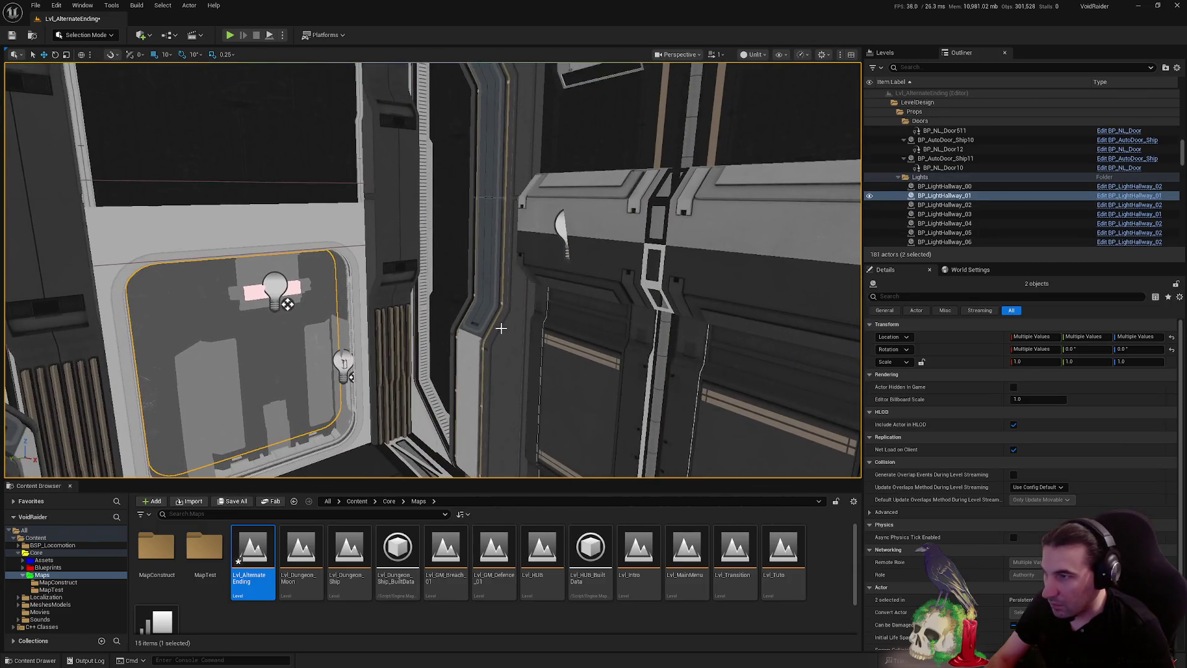
Select the wall light and add BP_LightHallway_01 to the selection
ctrl+click(562, 225)
right_click(561, 226)
click(555, 227)
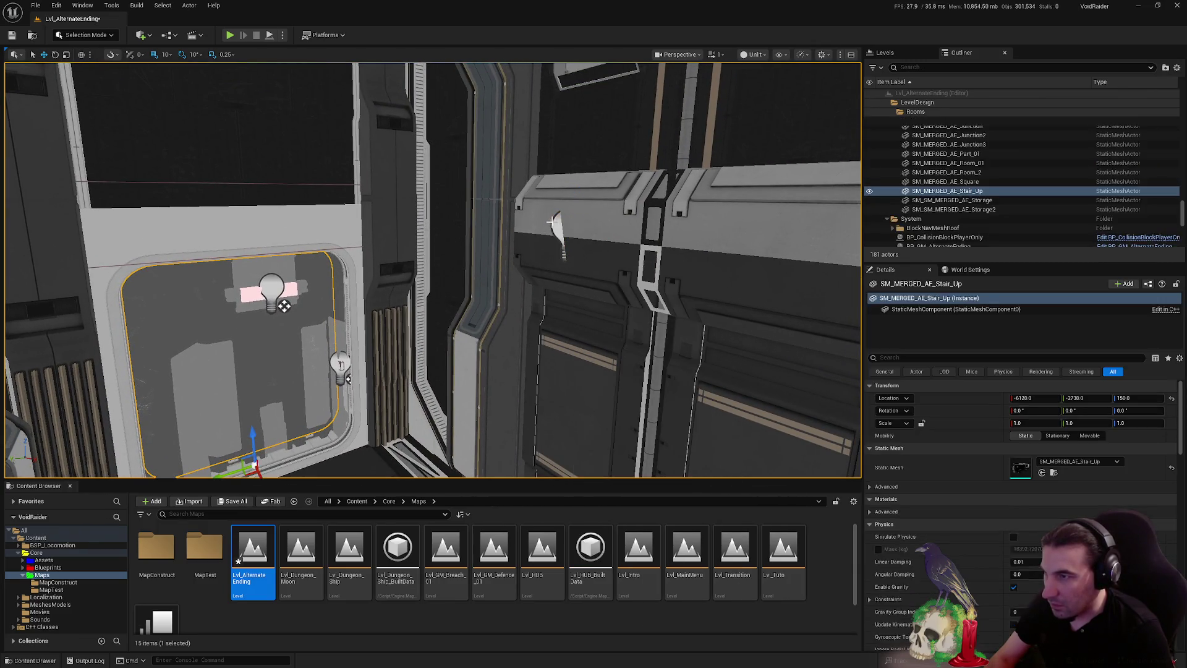
mouse_move(553, 227)
mouse_down()
mouse_move(532, 235)
mouse_move(565, 250)
mouse_move(544, 263)
mouse_move(395, 259)
mouse_up()
ctrl+click(366, 240)
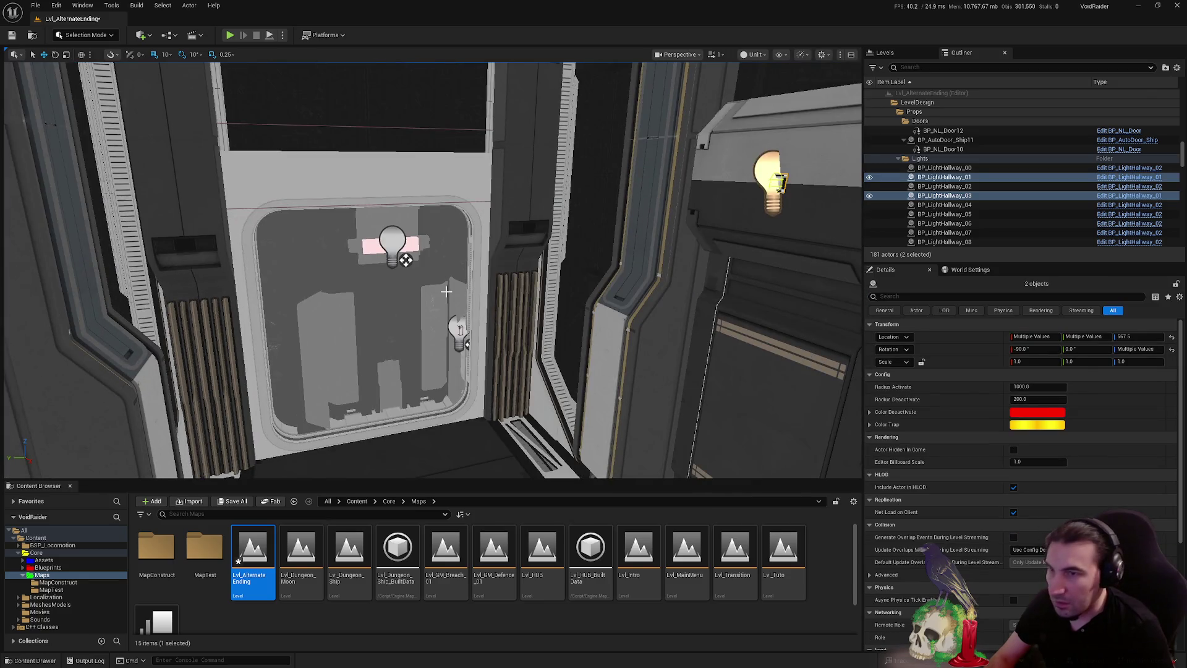
drag(438, 300, 500, 319)
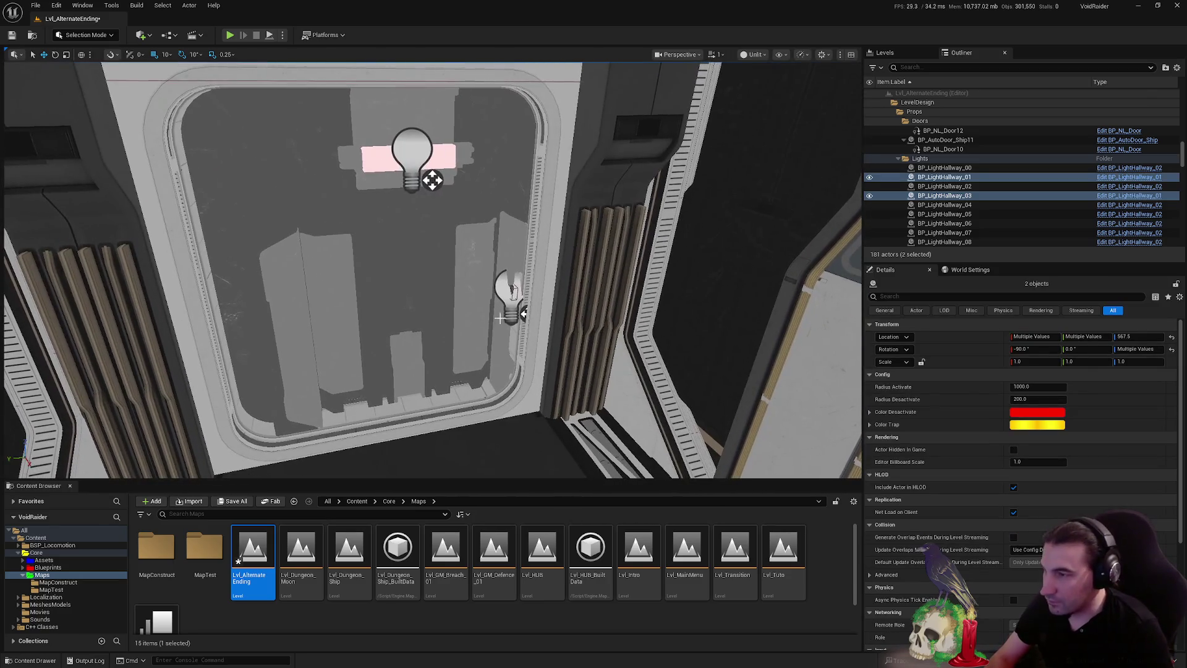
Select BP_LightHallway_01, the Stair_Up merged meshes and alarm light BP_LightHallway_Alarm_10, focusing each
click(411, 157)
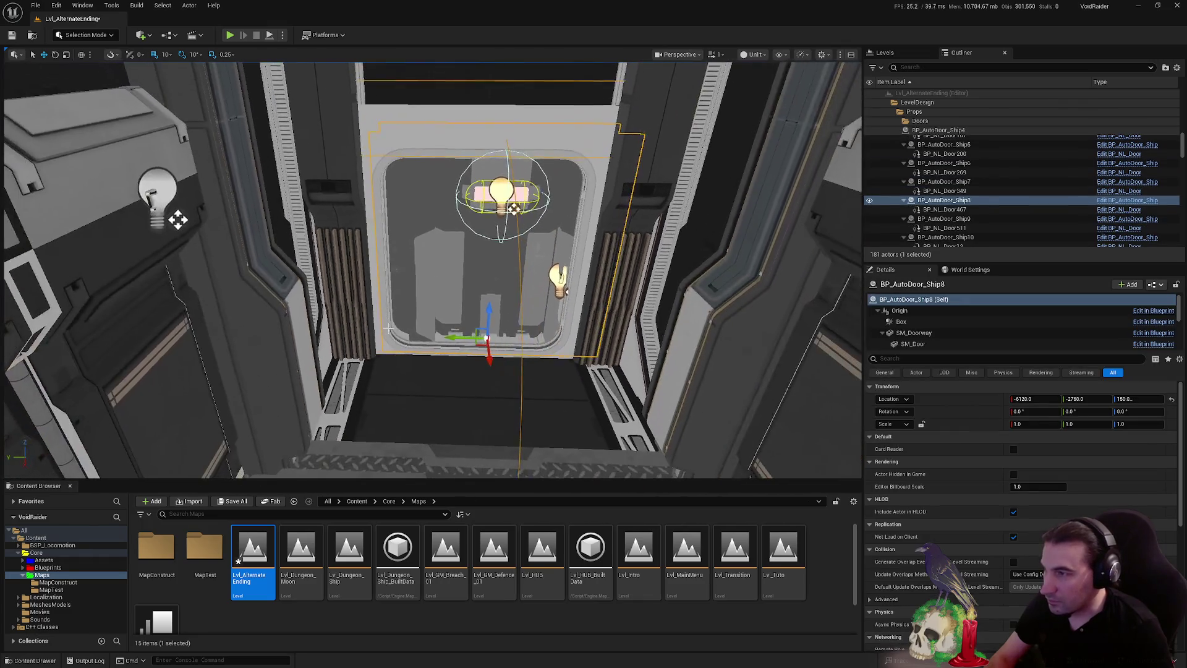
click(158, 198)
key(f)
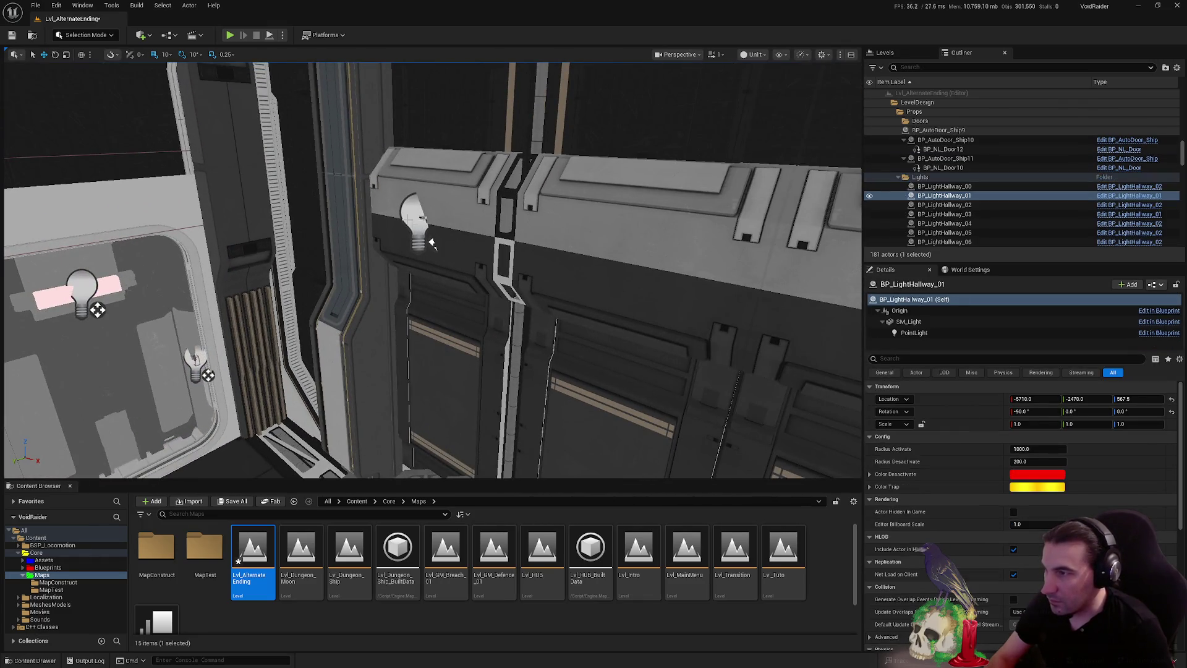
ctrl+click(456, 292)
key(f)
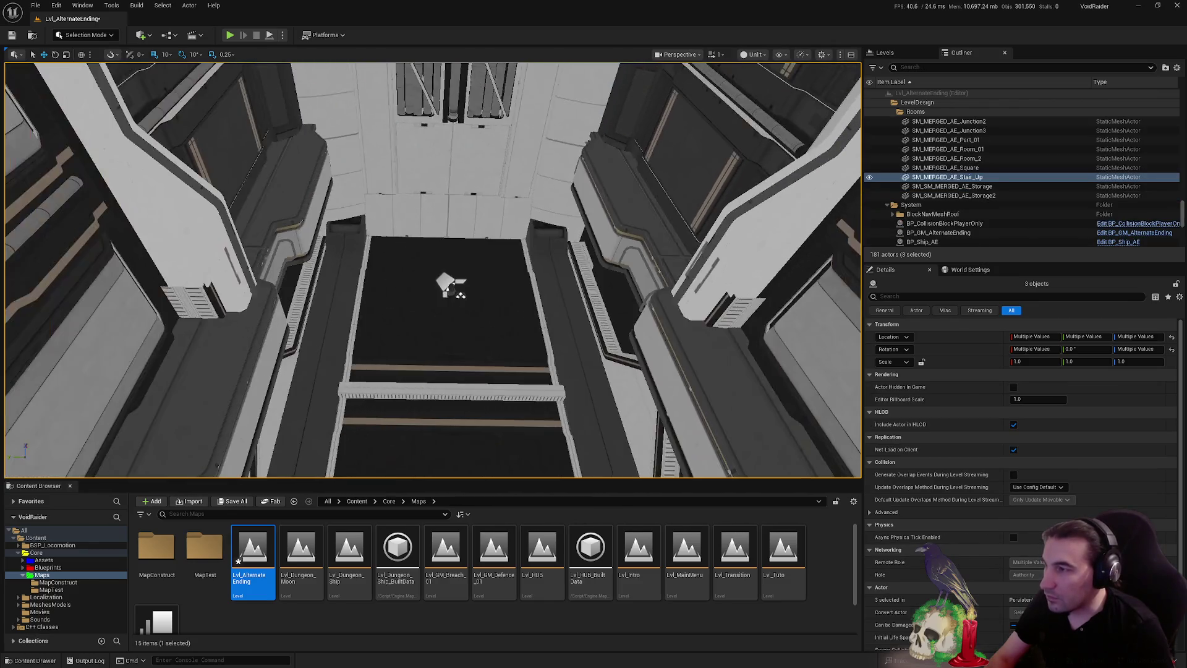
ctrl+click(448, 285)
key(f)
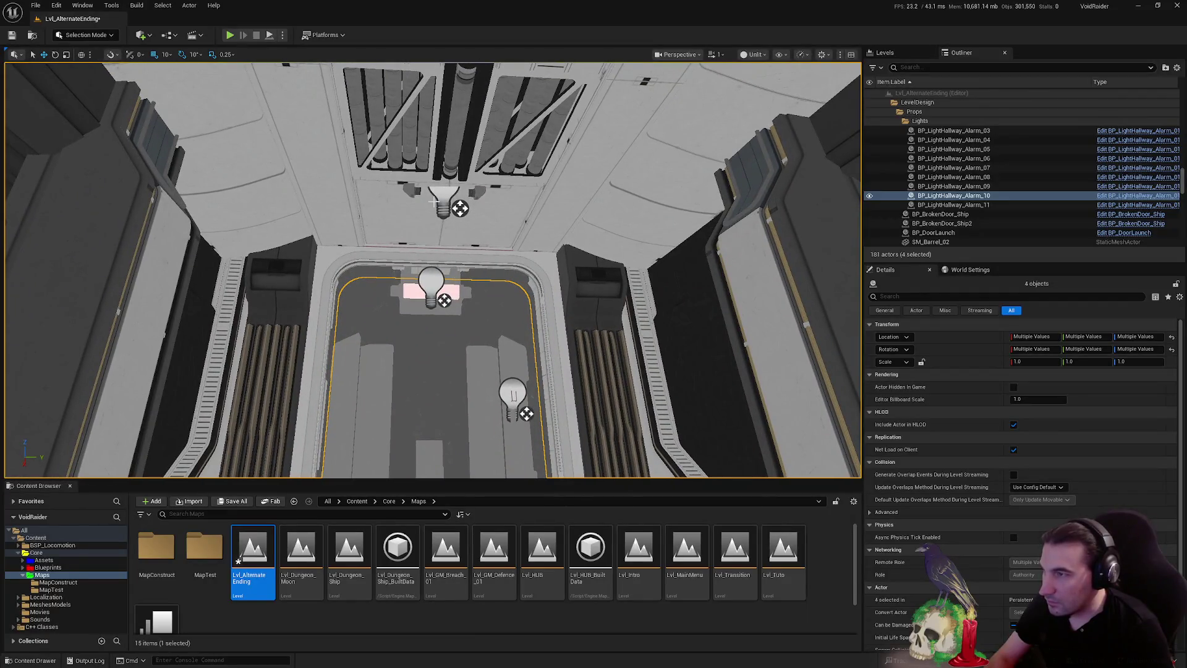
Add BP_AutoDoor_Ship9 and its ceiling light, framing the six-actor stairwell selection
ctrl+click(439, 204)
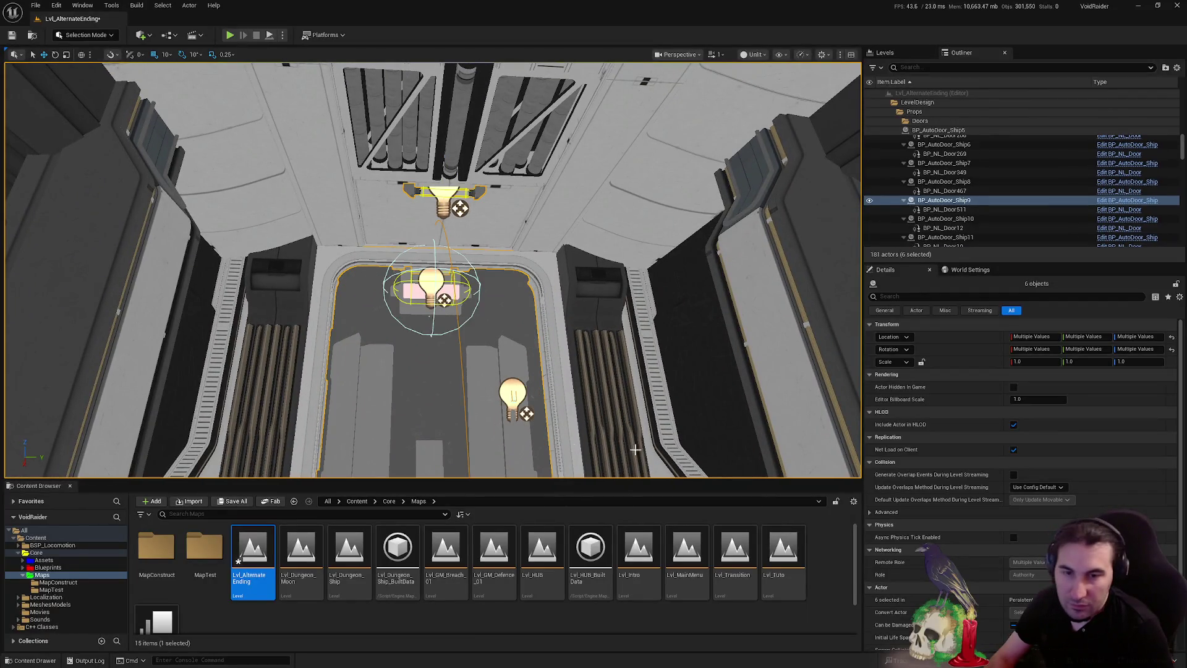
drag(635, 449, 612, 412)
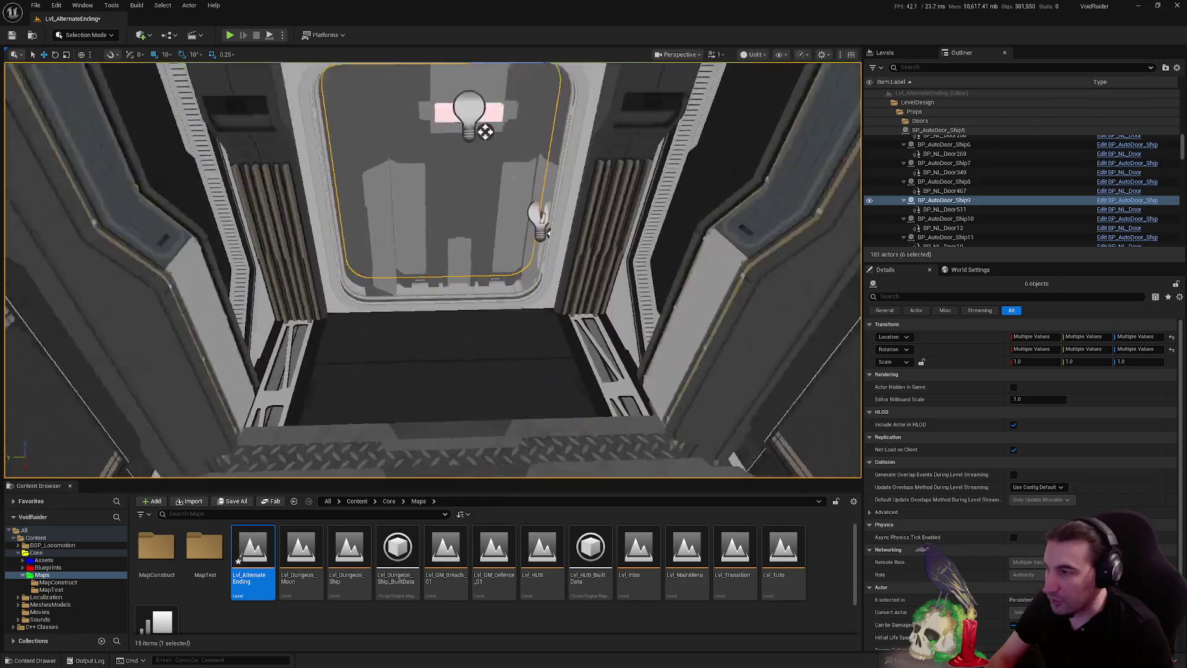
key(f)
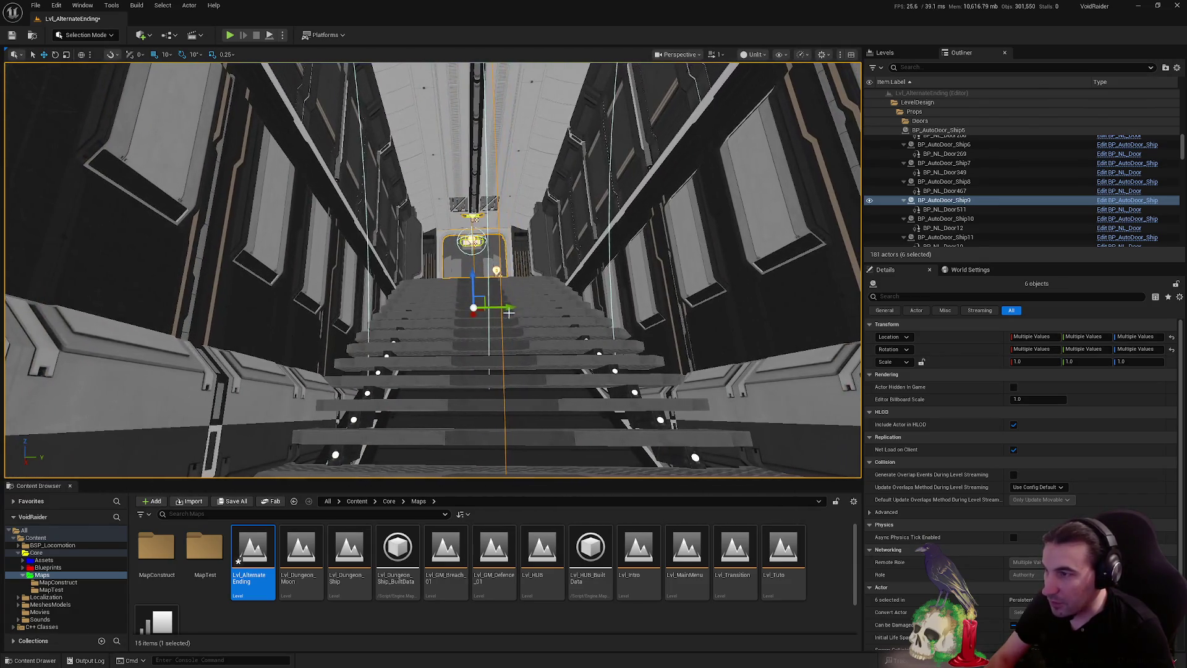
drag(510, 308, 501, 285)
key(f)
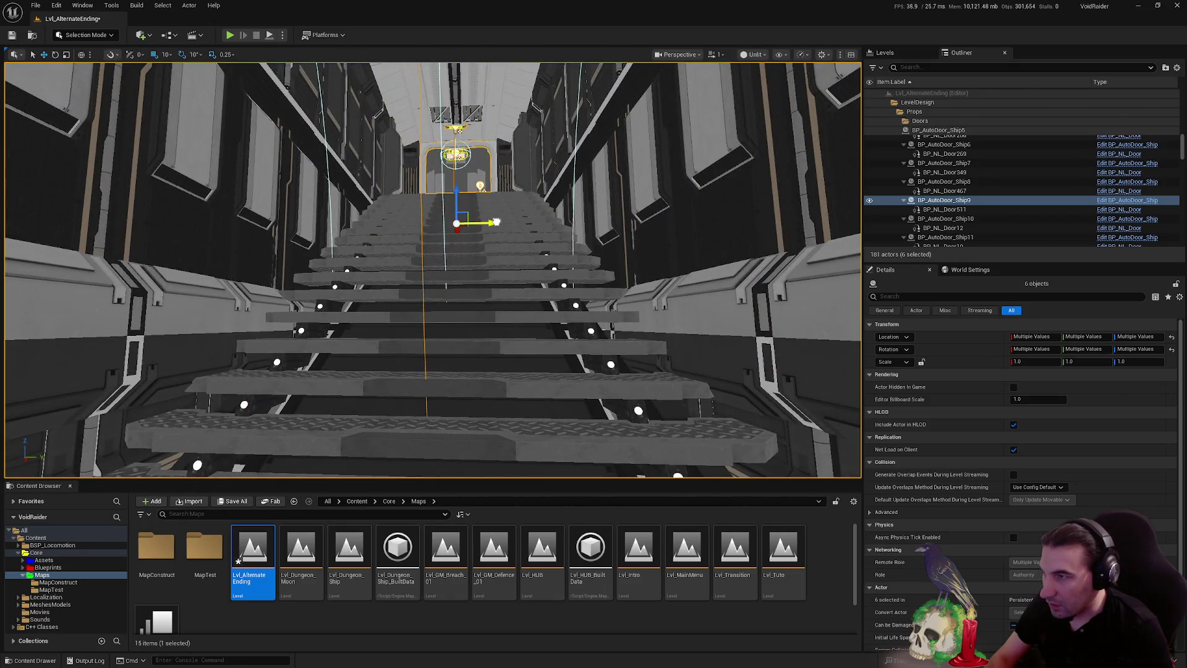